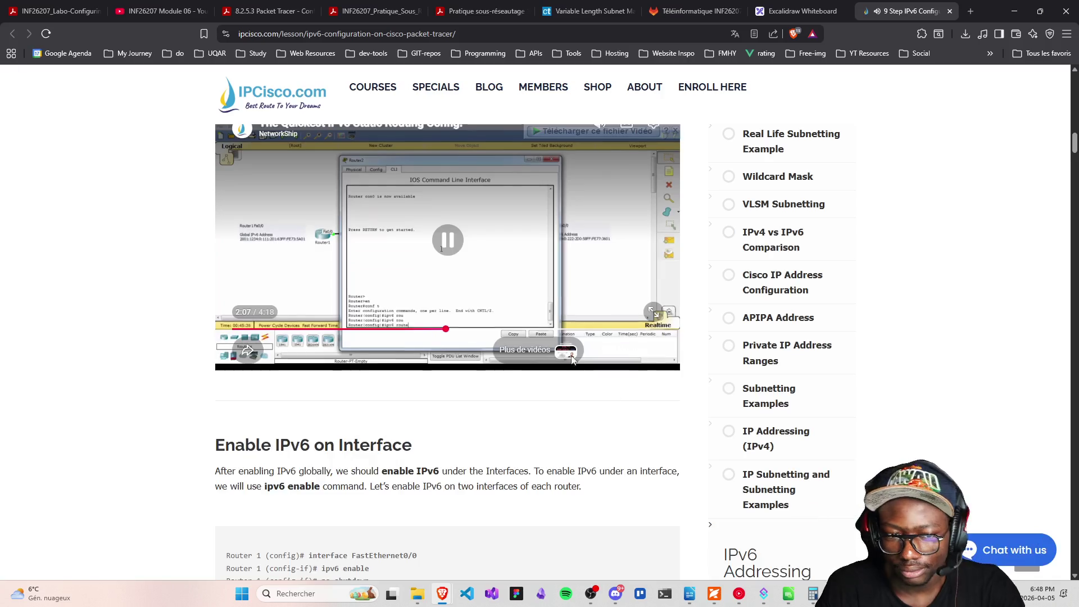
# Exit full screen, pause the lesson video at 2:08, and scroll to the Enable IPv6 on Interface commands
pyautogui.press('Escape')
pyautogui.click(452, 246)
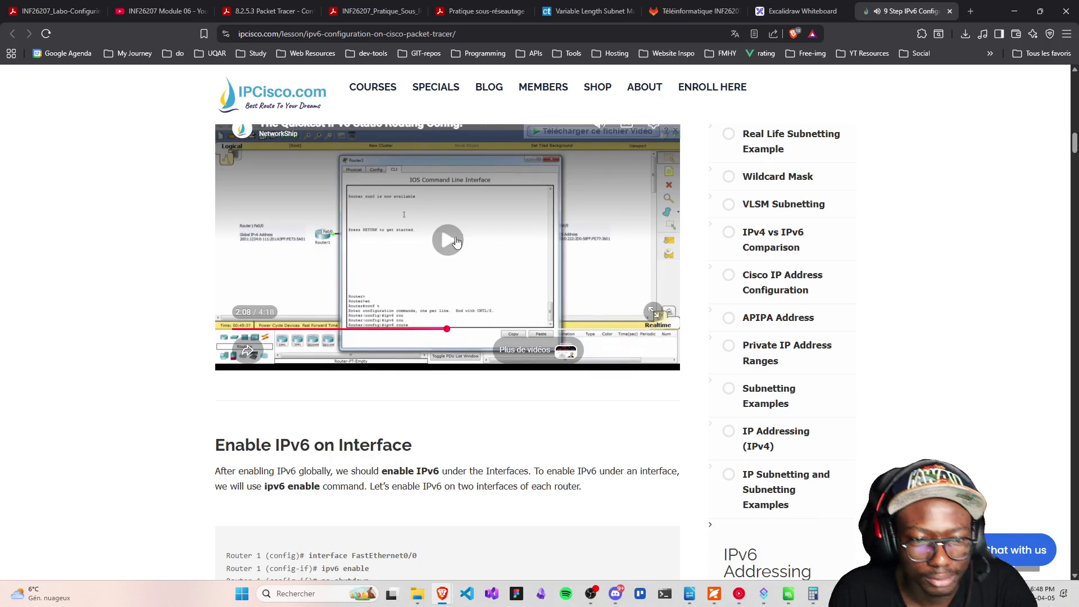
pyautogui.scroll(4, 253, 360)
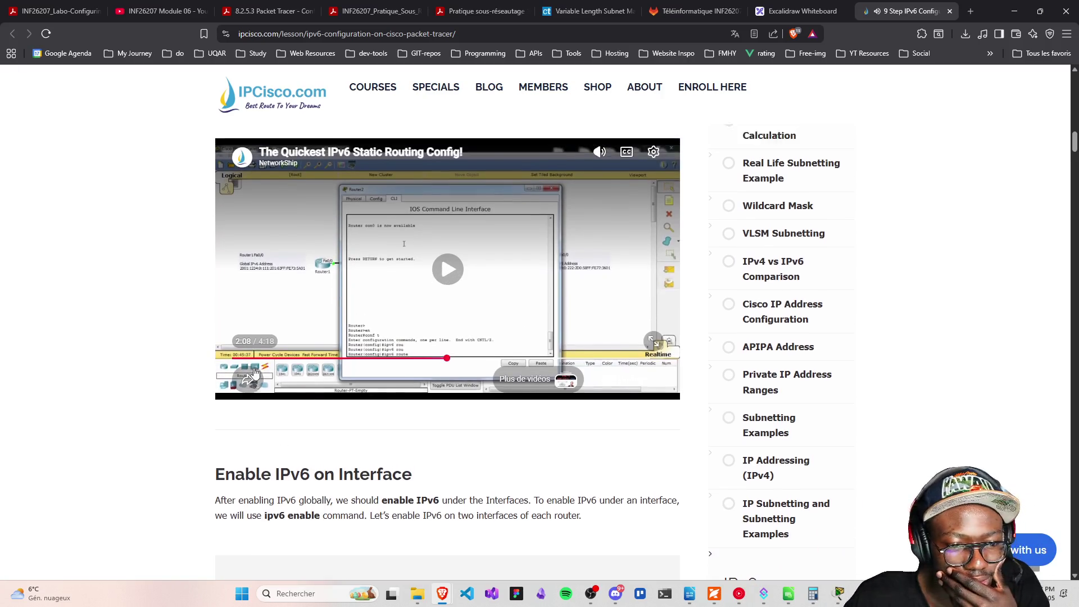
pyautogui.scroll(-7, 253, 369)
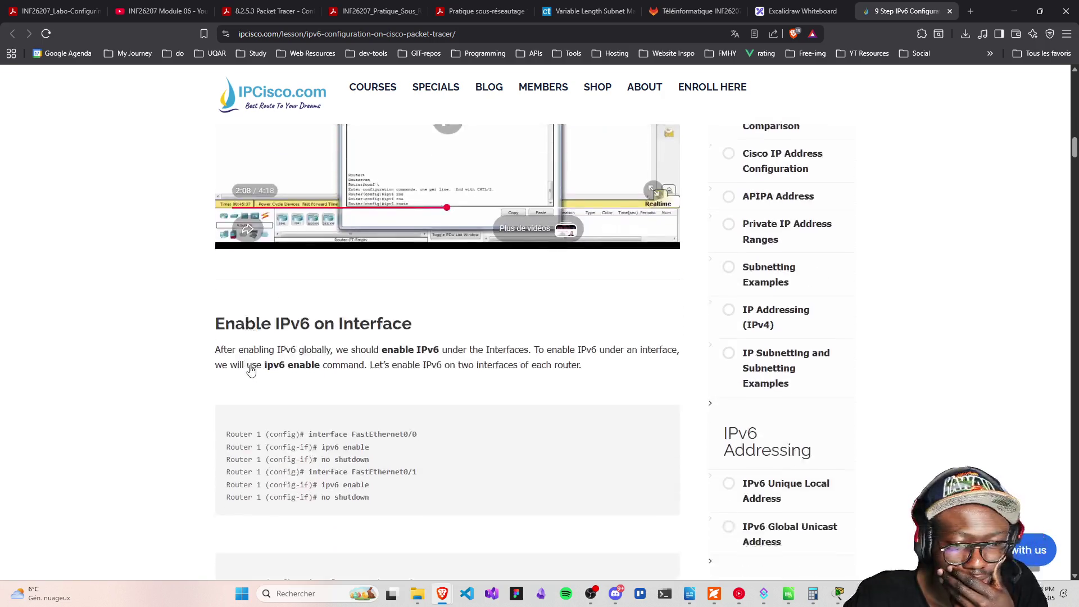
pyautogui.scroll(-7, 251, 365)
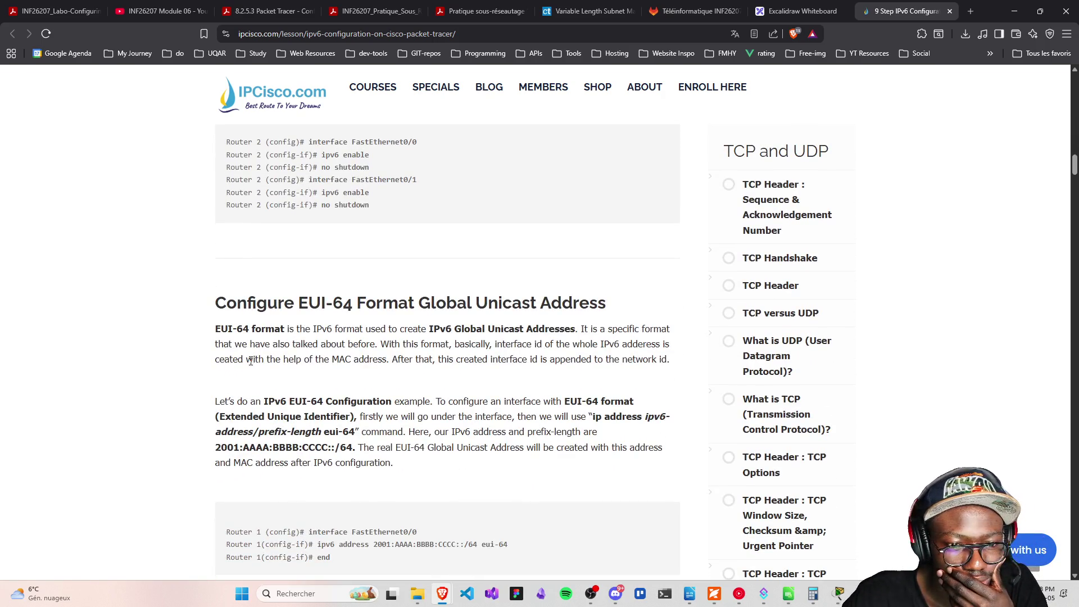
pyautogui.scroll(-5, 251, 361)
pyautogui.scroll(11, 251, 361)
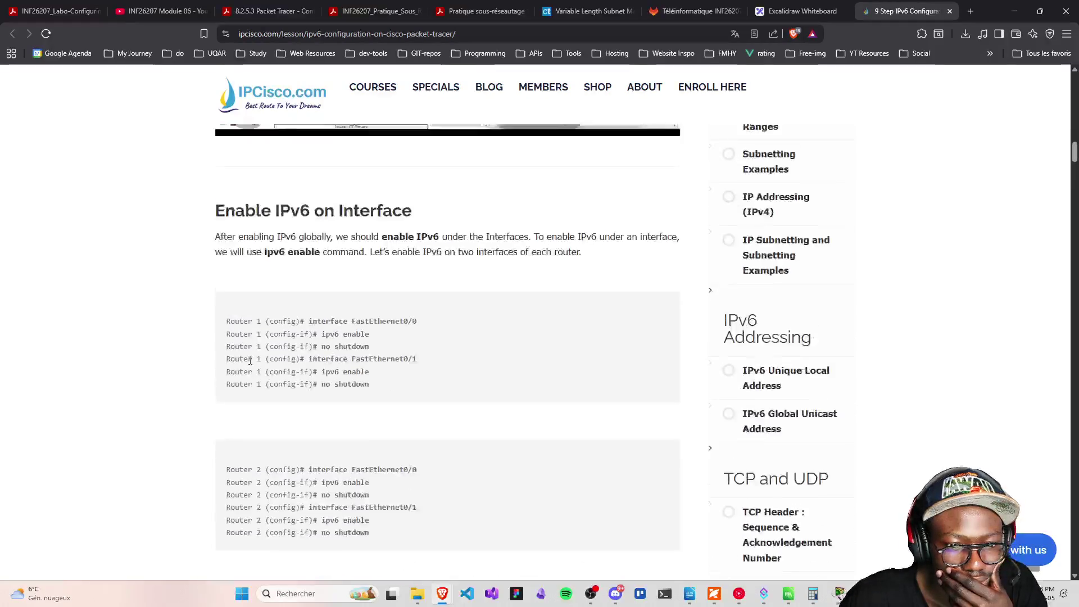
# Bring Packet Tracer to the front, then check Router0's console and close it
pyautogui.click(690, 594)
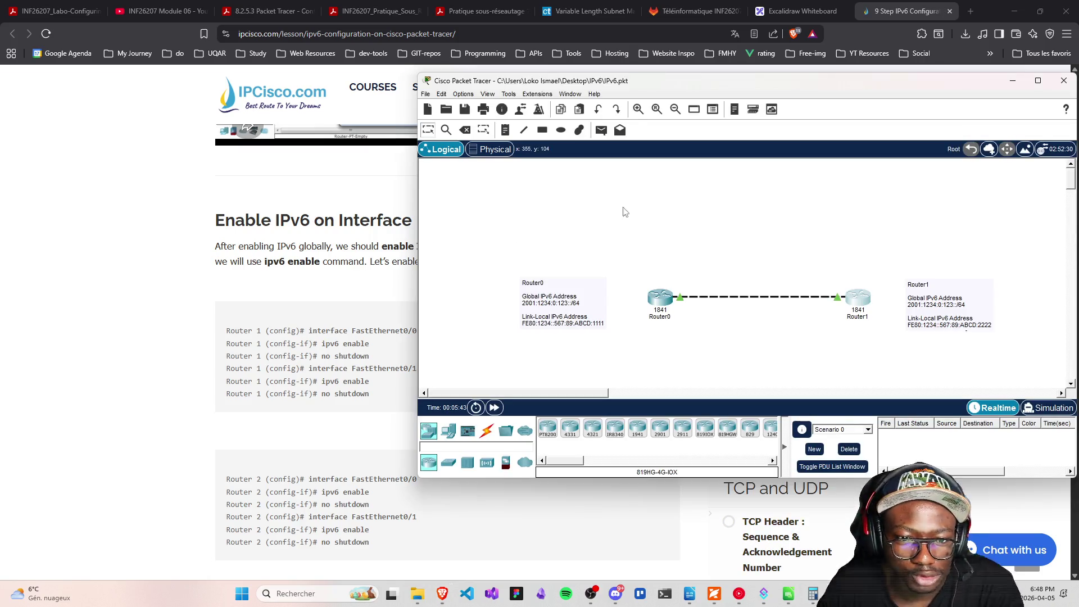
pyautogui.click(595, 94)
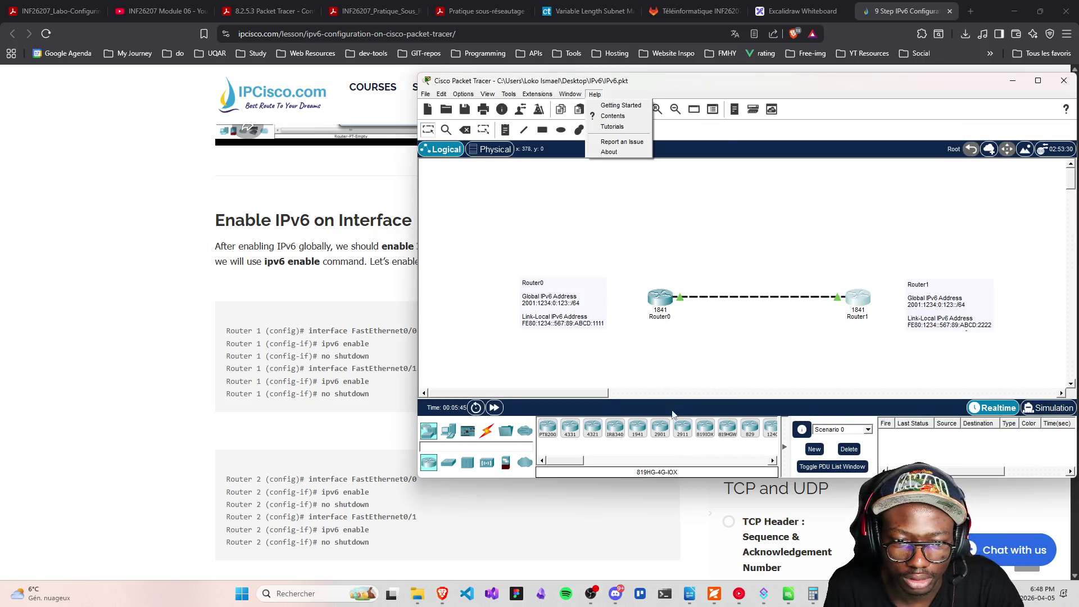
pyautogui.click(659, 303)
pyautogui.click(659, 303)
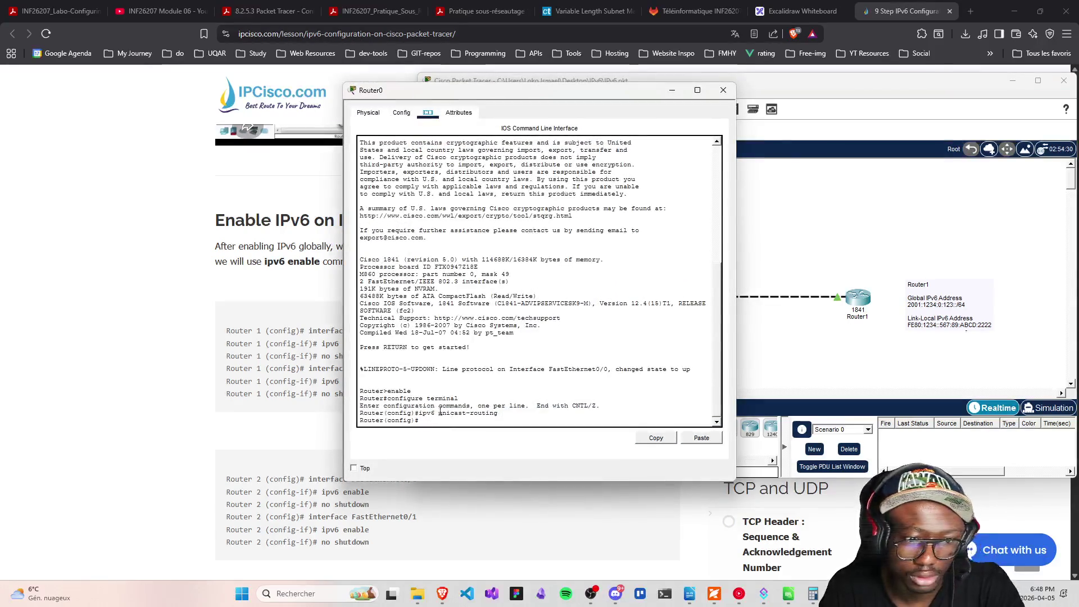
pyautogui.moveTo(419, 412); pyautogui.dragTo(501, 405)
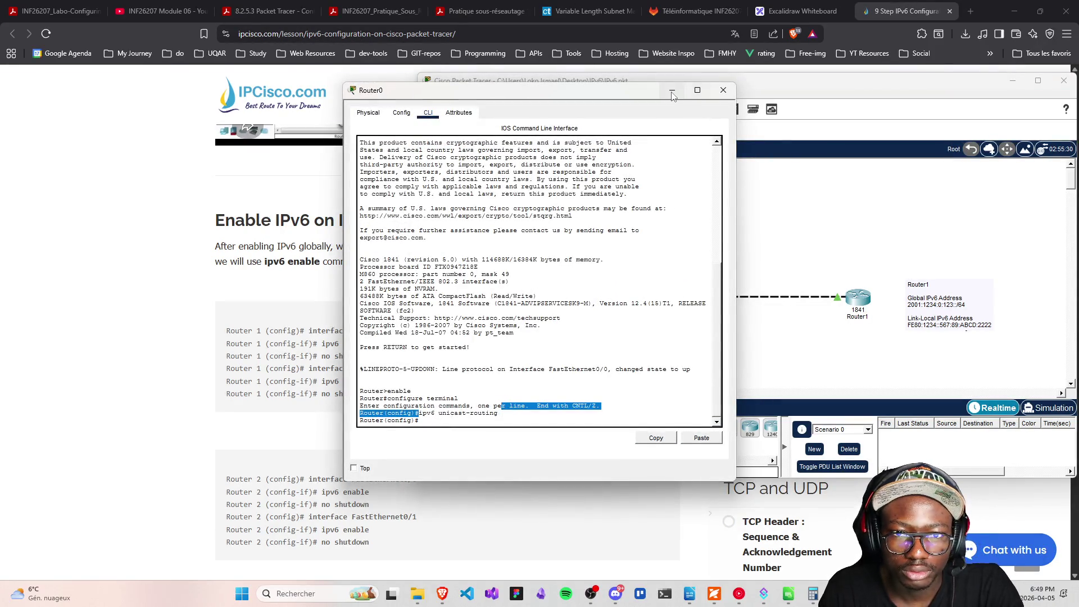
pyautogui.click(723, 90)
pyautogui.moveTo(764, 593)
pyautogui.click(779, 529)
pyautogui.click(715, 97)
# Check and close Router1's console, then move the Packet Tracer window to the screen top
pyautogui.click(858, 297)
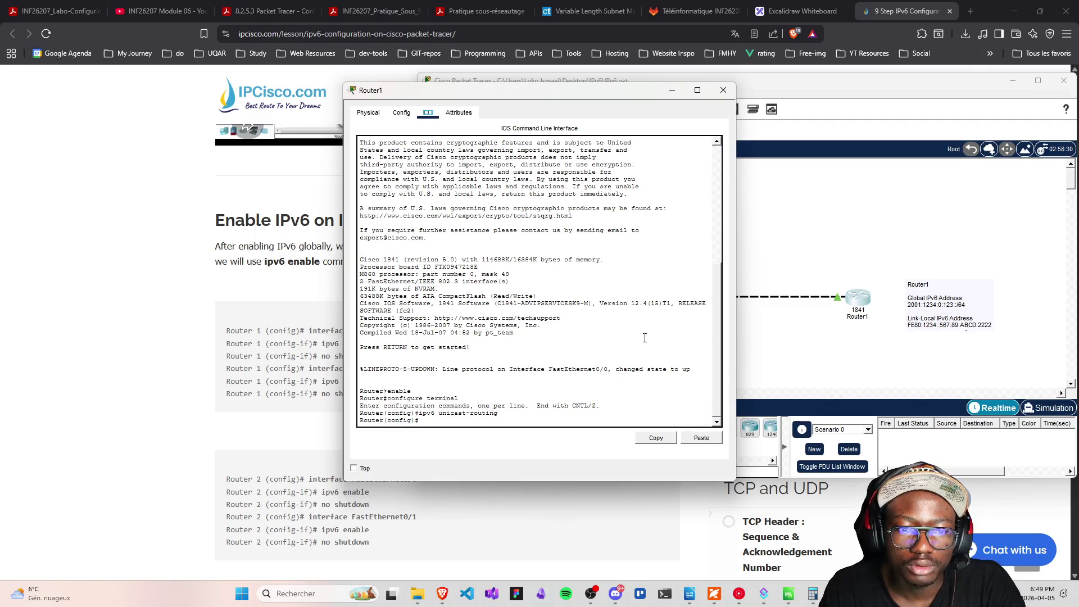
pyautogui.click(724, 90)
pyautogui.moveTo(501, 84)
pyautogui.mouseDown()
pyautogui.moveTo(625, 90)
pyautogui.moveTo(605, 226)
pyautogui.moveTo(612, 320)
pyautogui.moveTo(623, 320)
pyautogui.mouseUp()
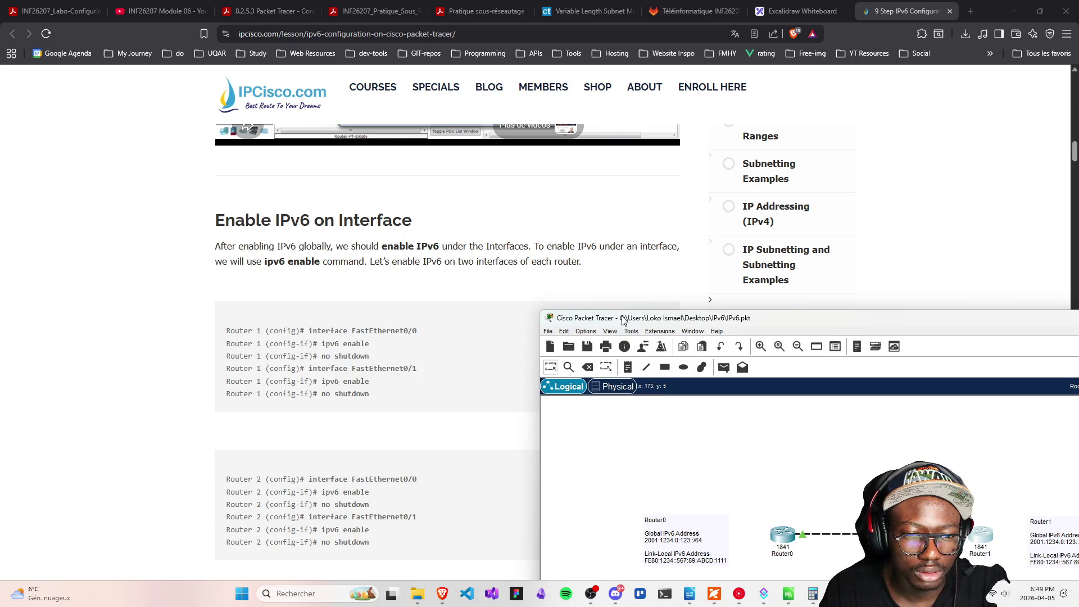
pyautogui.moveTo(623, 320)
pyautogui.mouseDown()
pyautogui.moveTo(557, 125)
pyautogui.moveTo(572, 72)
pyautogui.moveTo(555, 29)
pyautogui.mouseUp()
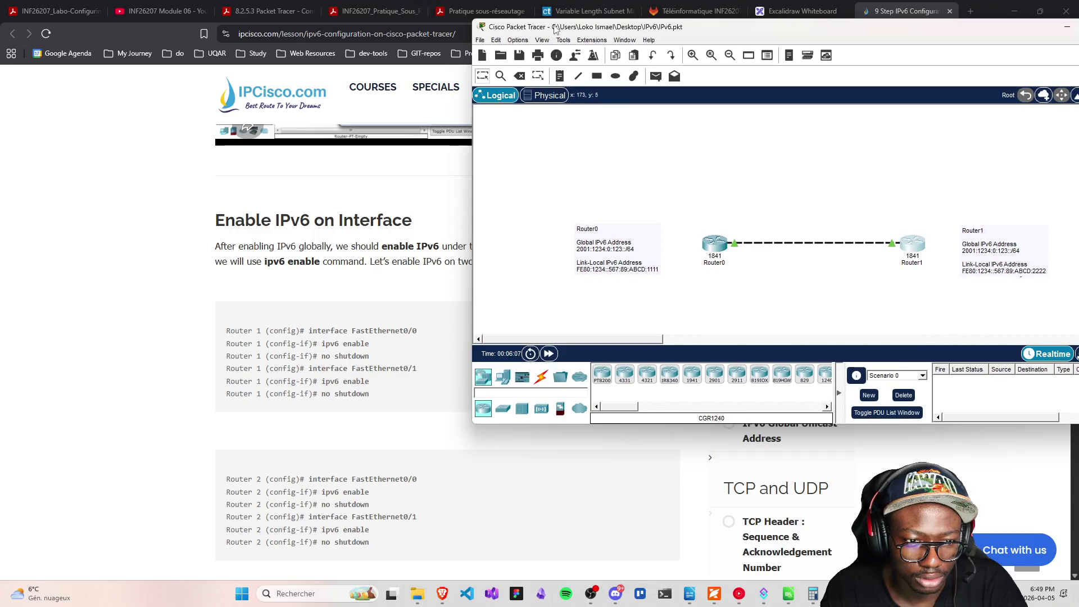
pyautogui.click(714, 253)
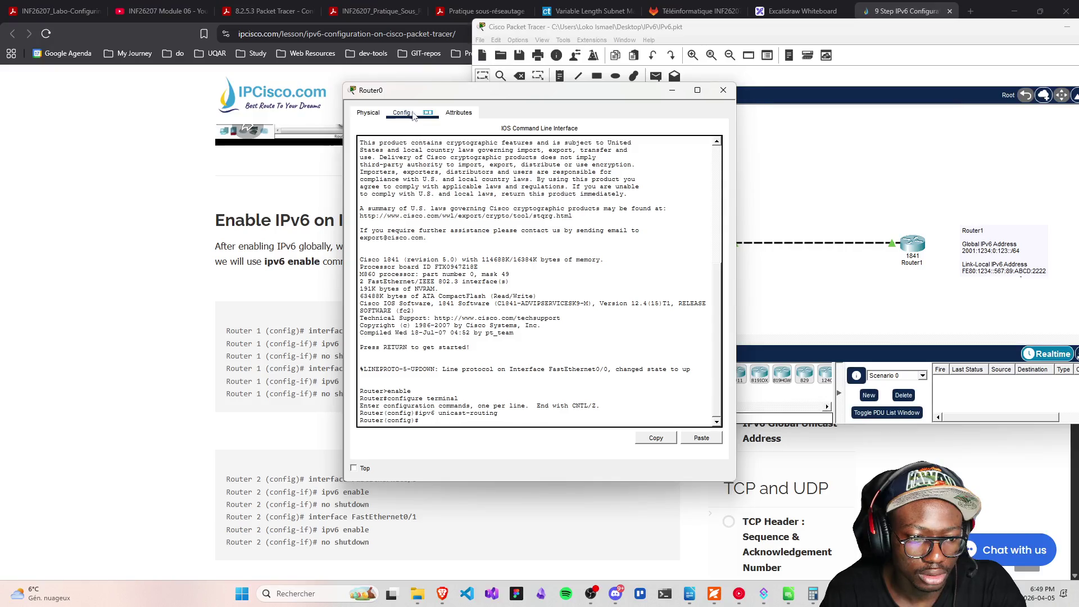
# Put Router0 into interface FastEthernet0/0 configuration and view the 8.2.5.3 lab PDF at Step 2
pyautogui.moveTo(444, 90)
pyautogui.mouseDown()
pyautogui.moveTo(650, 104)
pyautogui.moveTo(692, 68)
pyautogui.mouseUp()
pyautogui.write('interface Fast')
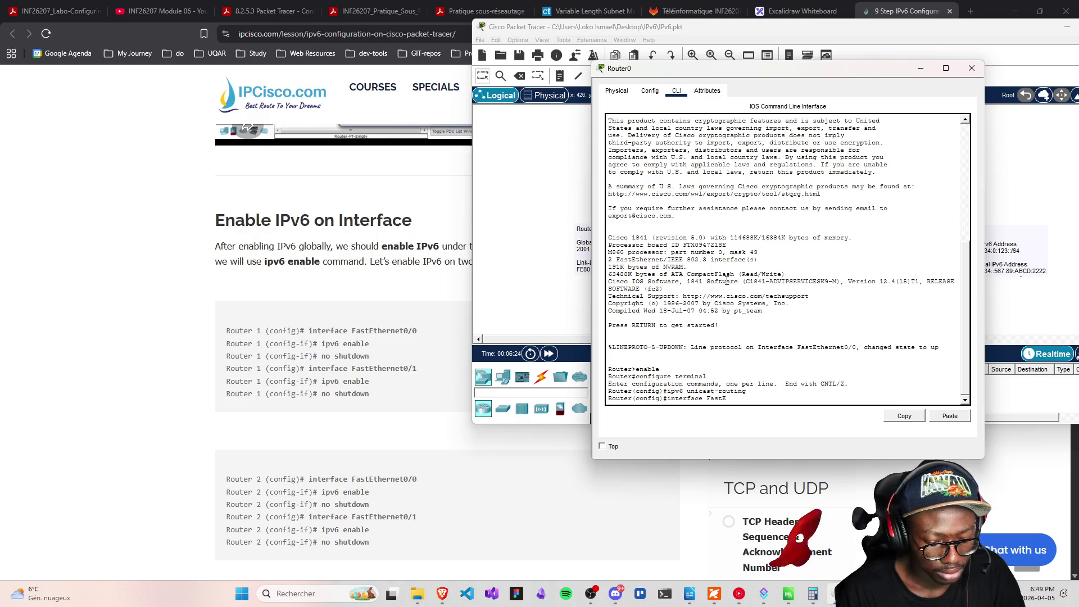
pyautogui.write('Eth')
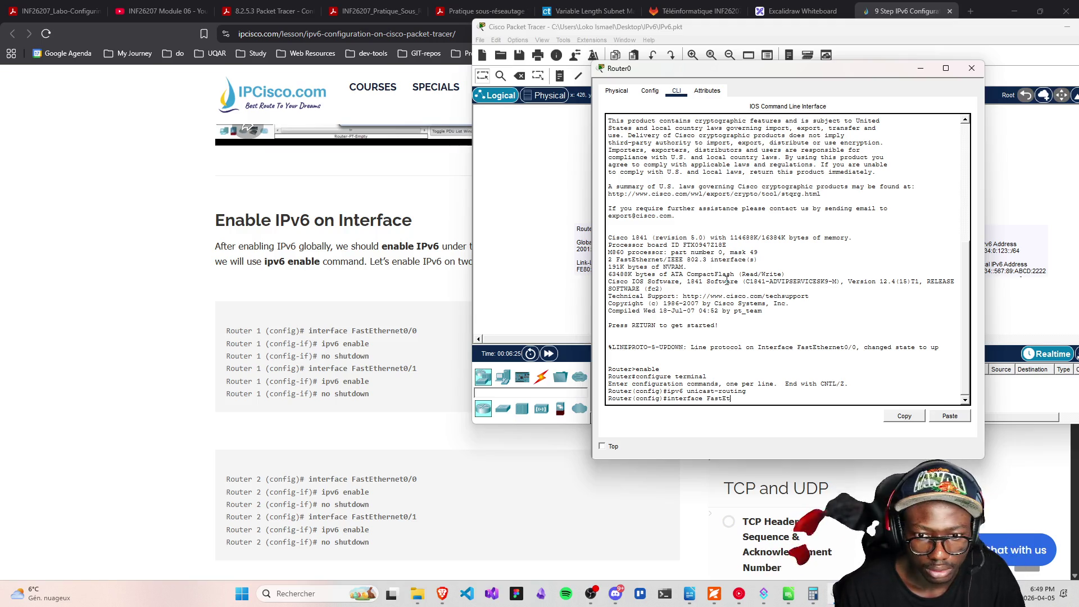
pyautogui.write('ernet')
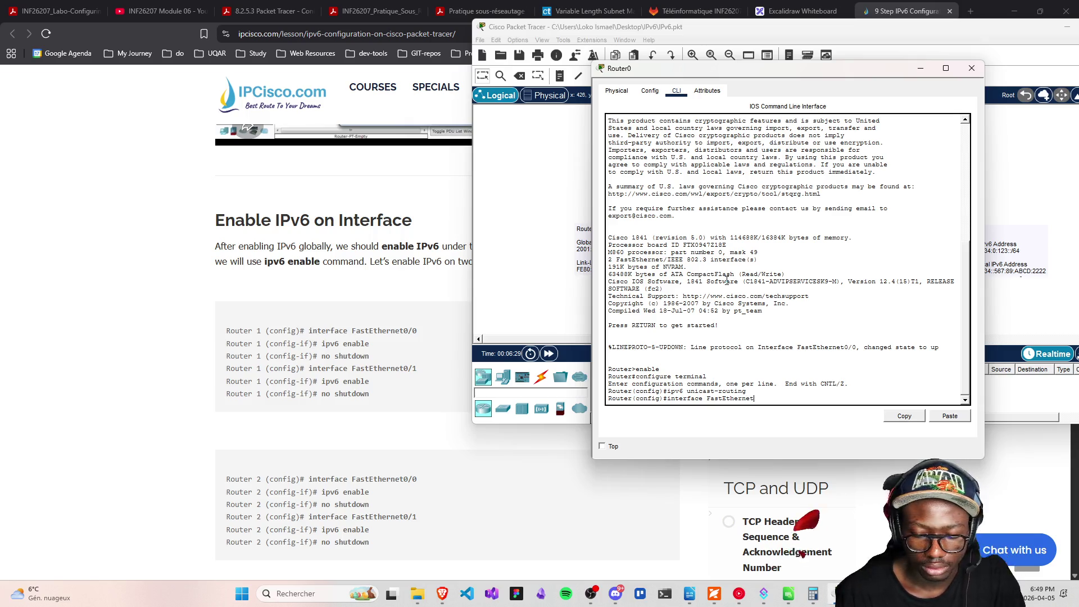
pyautogui.write('0/0')
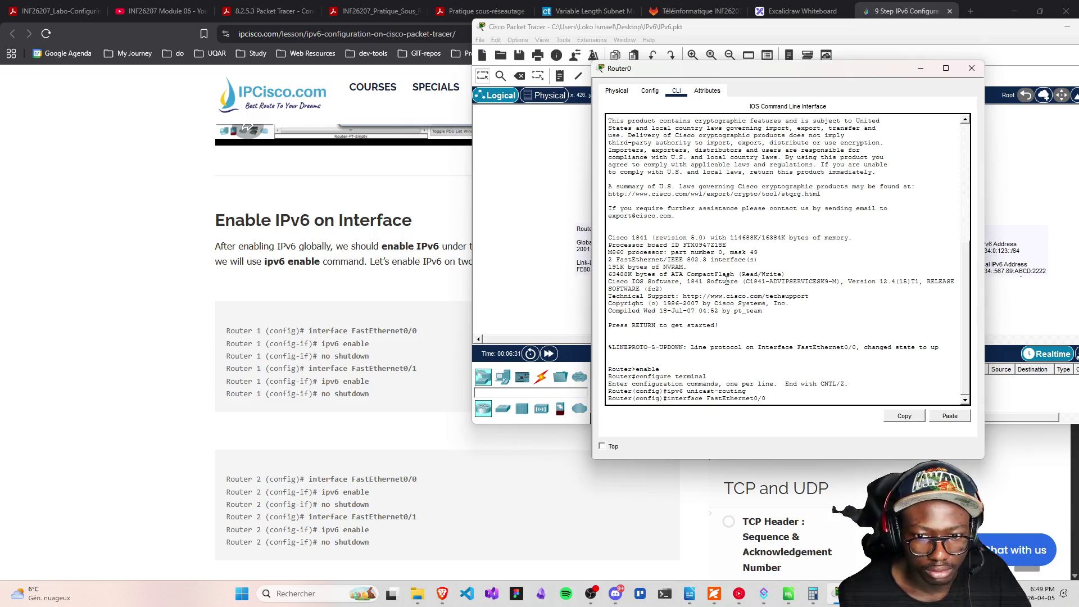
pyautogui.press('Return')
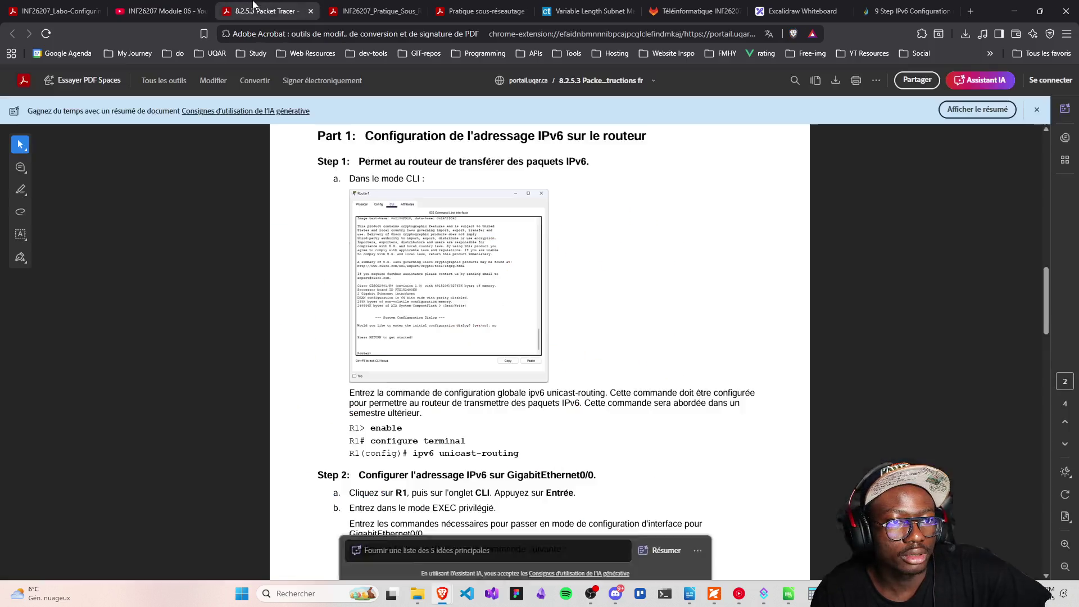
pyautogui.click(264, 10)
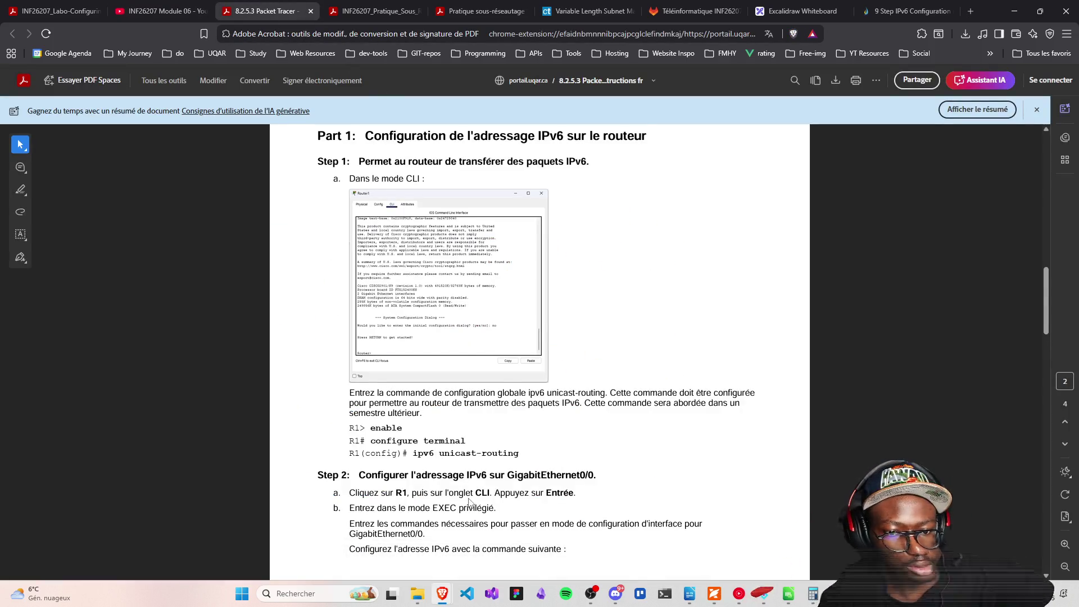
pyautogui.scroll(-6, 441, 461)
pyautogui.moveTo(458, 370); pyautogui.dragTo(545, 370)
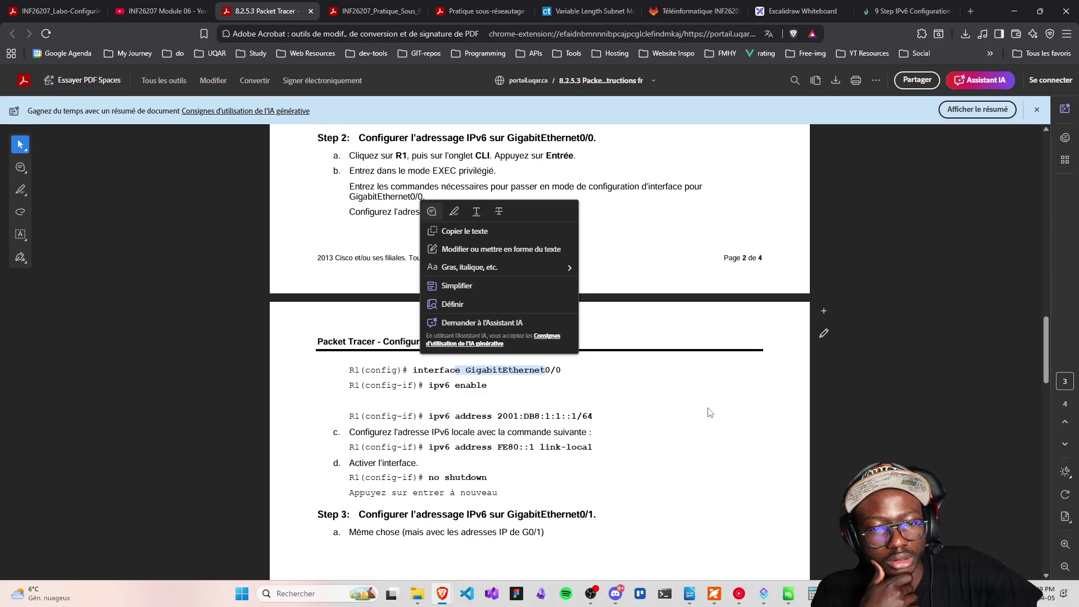
pyautogui.scroll(4, 677, 436)
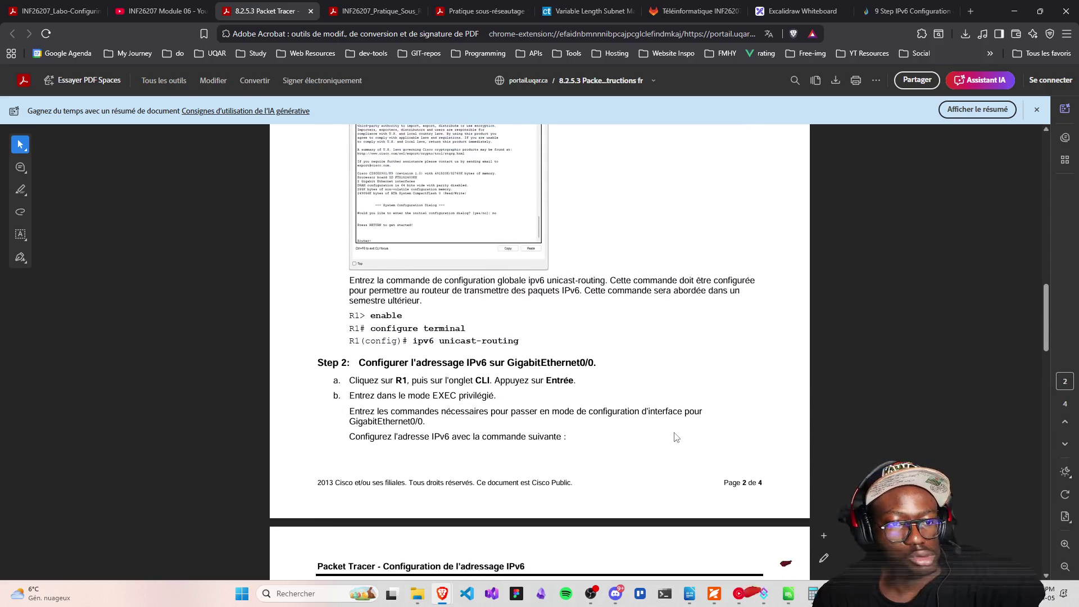
pyautogui.moveTo(440, 341); pyautogui.dragTo(492, 341)
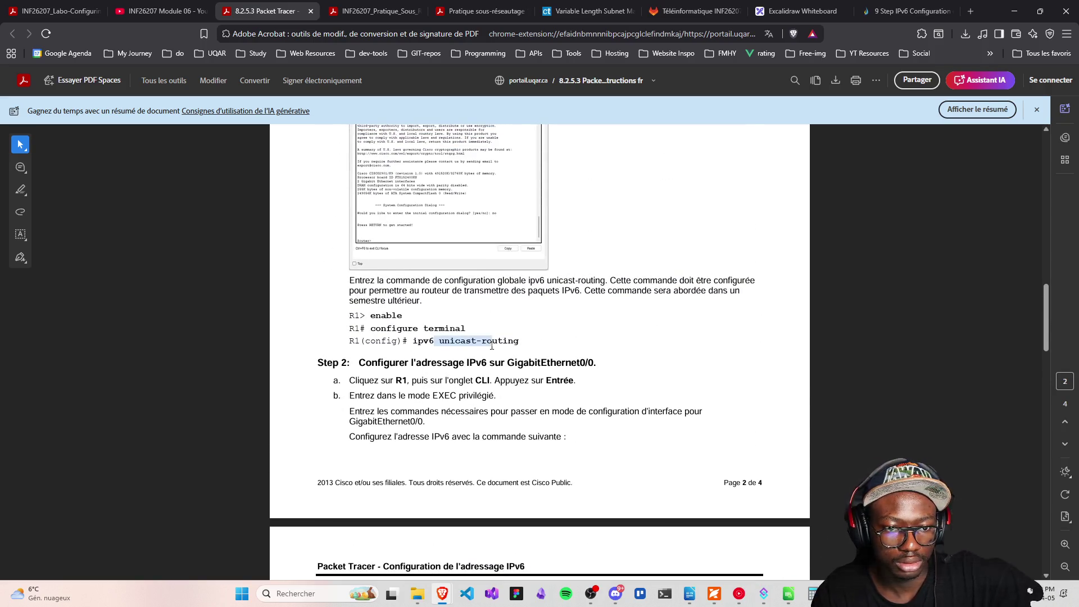
pyautogui.click(907, 11)
# Scroll the IPCisco lesson to the configure terminal and ipv6 unicast-routing commands for both routers
pyautogui.scroll(-15, 394, 469)
pyautogui.scroll(-3, 373, 473)
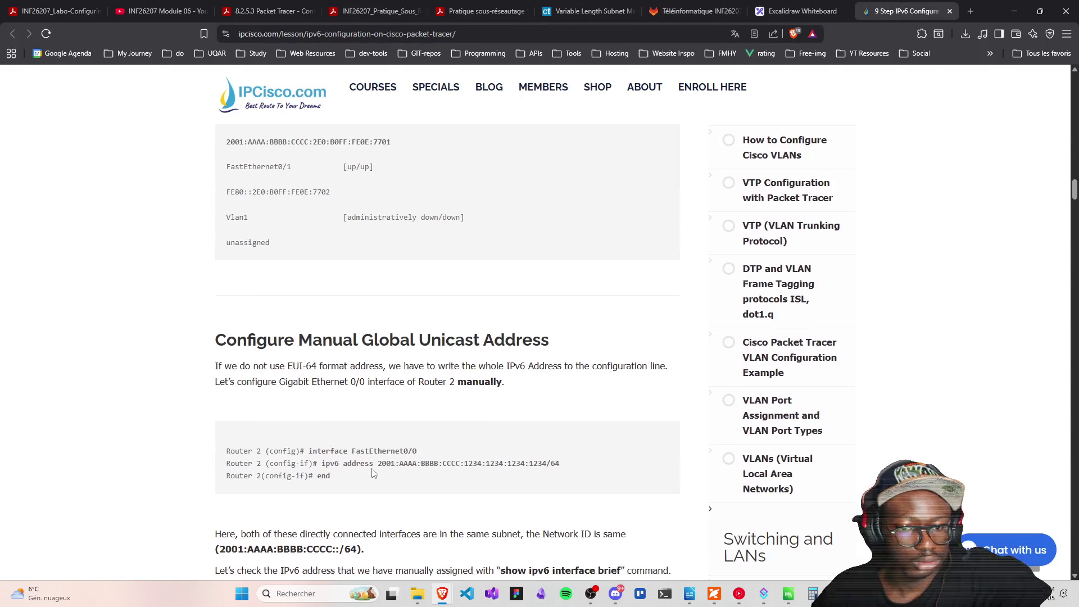
pyautogui.scroll(3, 347, 447)
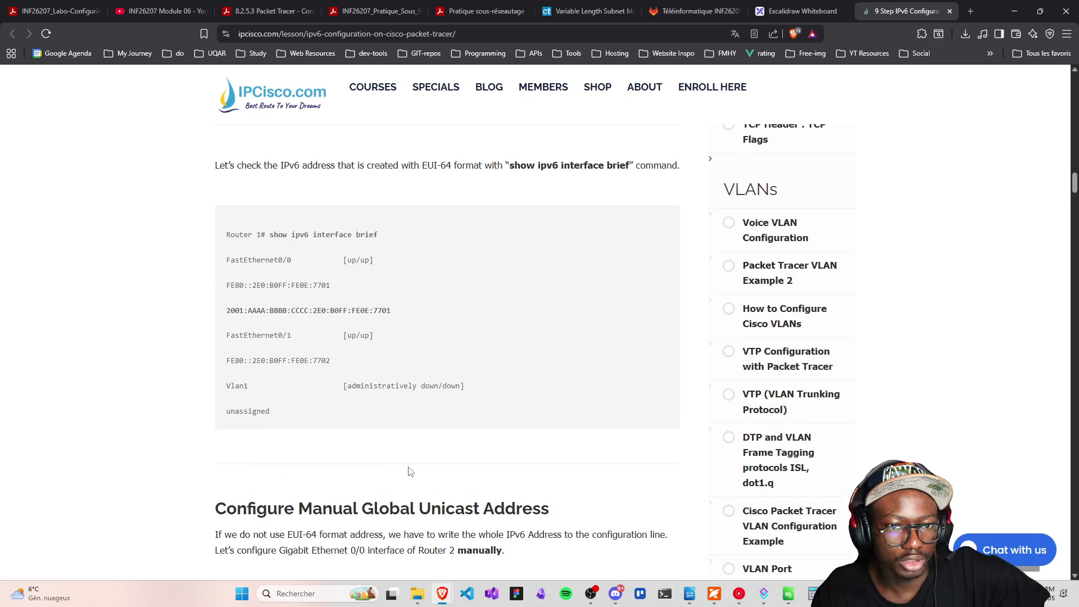
pyautogui.scroll(-12, 404, 449)
pyautogui.scroll(-7, 427, 512)
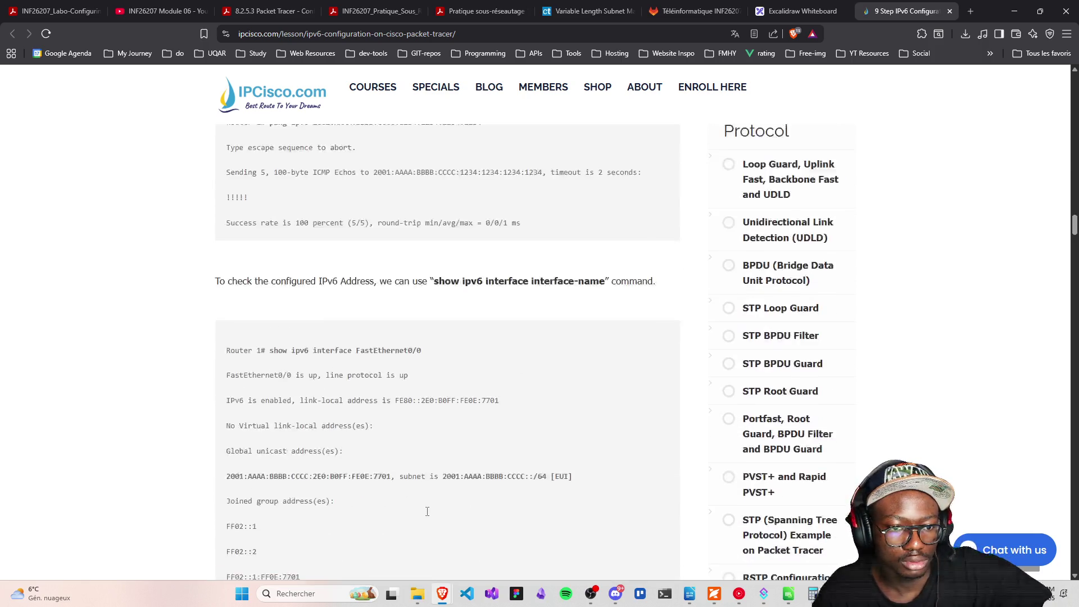
pyautogui.scroll(-12, 428, 516)
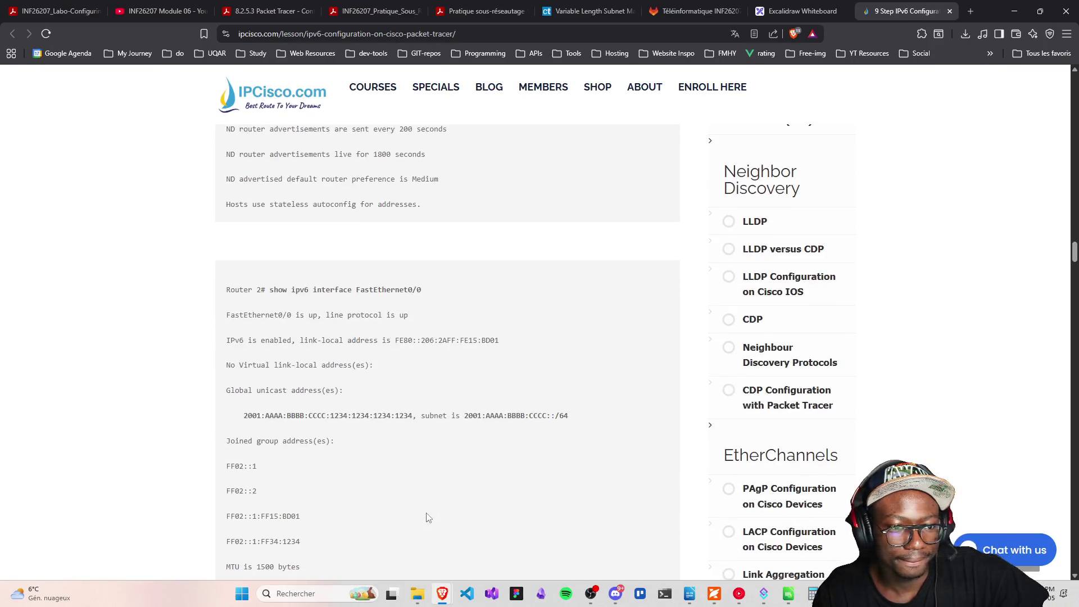
pyautogui.scroll(-10, 428, 517)
pyautogui.scroll(-6, 427, 518)
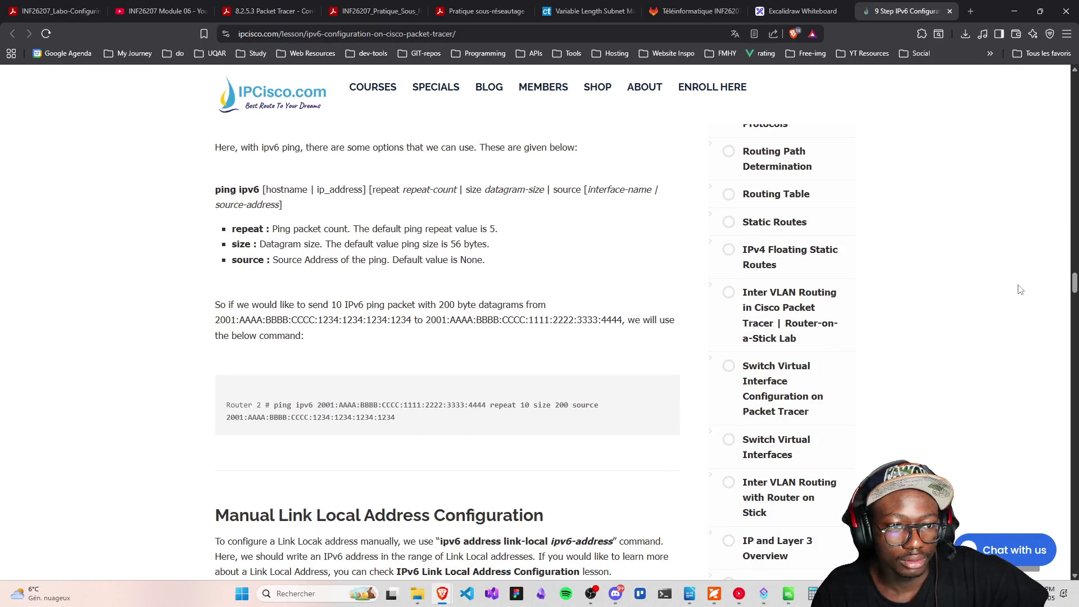
pyautogui.moveTo(1076, 291)
pyautogui.mouseDown()
pyautogui.moveTo(1067, 502)
pyautogui.moveTo(1068, 468)
pyautogui.mouseUp()
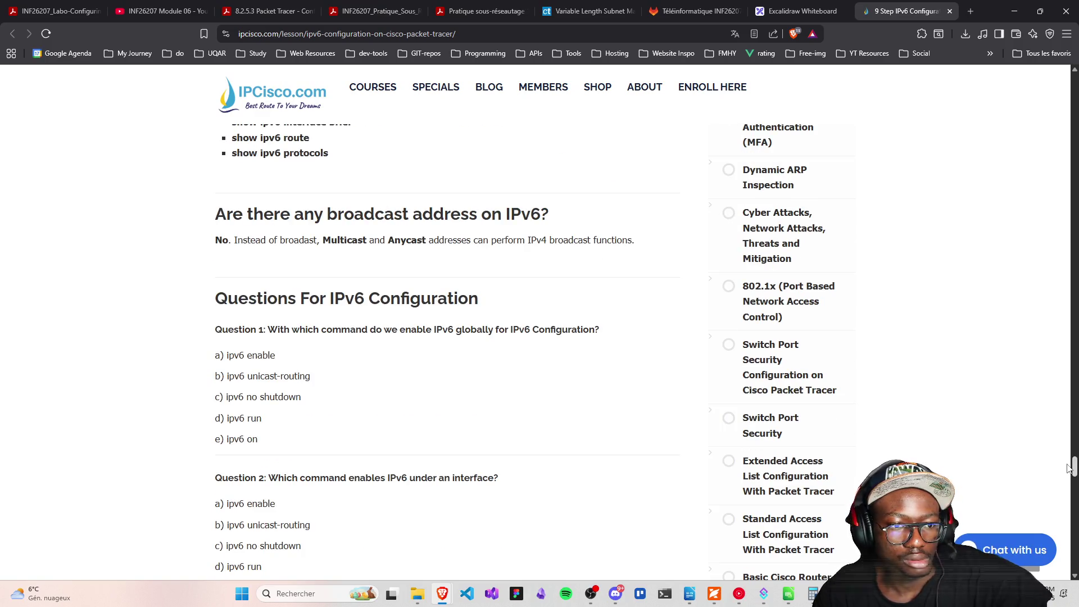
pyautogui.moveTo(1069, 468); pyautogui.dragTo(1074, 76)
pyautogui.scroll(-5, 670, 331)
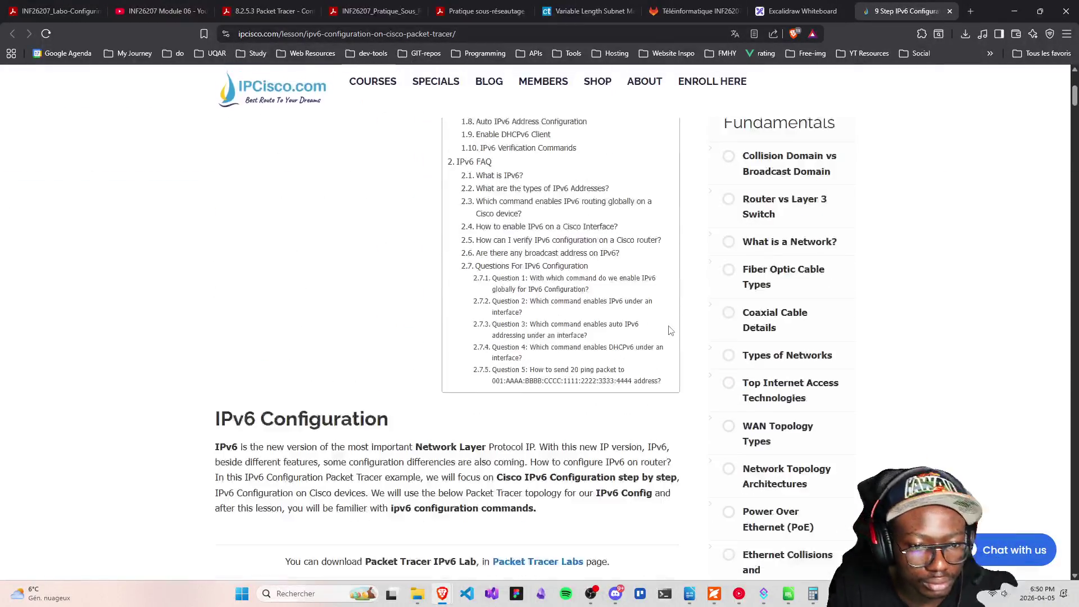
pyautogui.scroll(-7, 671, 331)
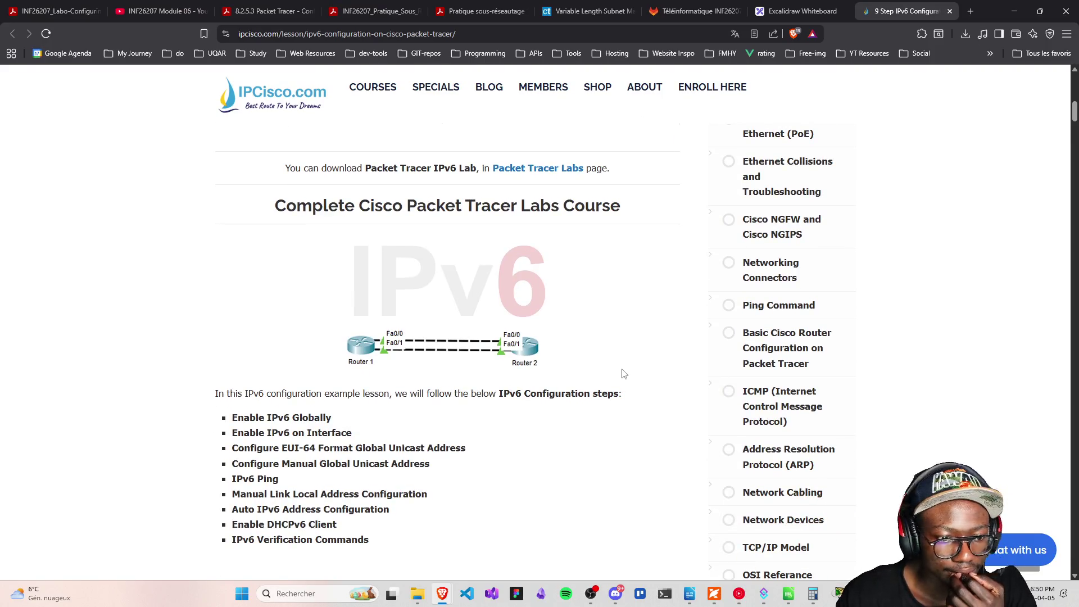
pyautogui.scroll(-10, 621, 379)
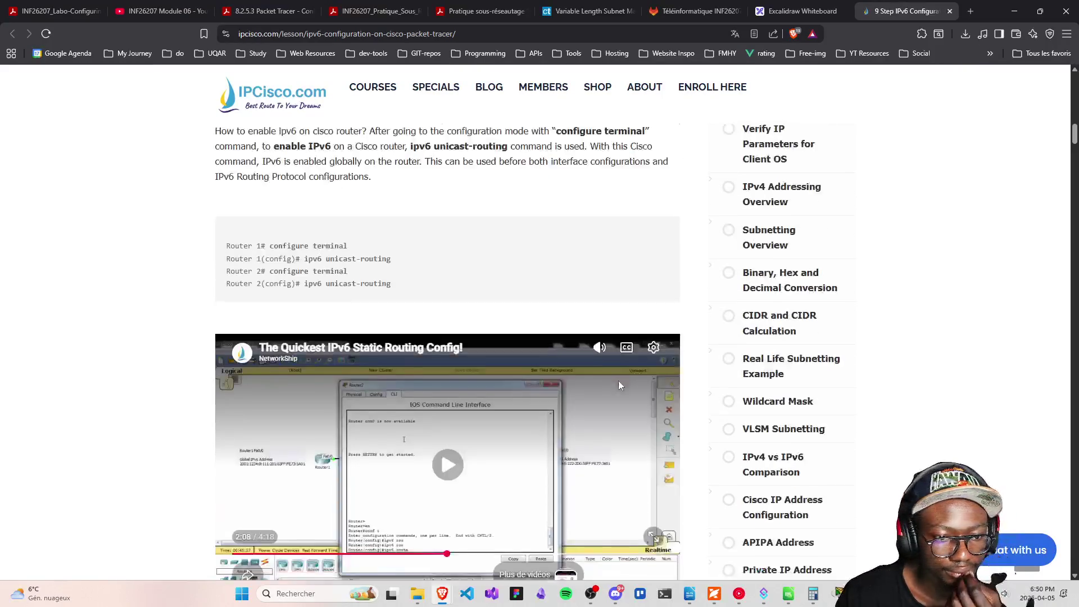
# Scroll through the 8.2.5.3 IPv6 lab instructions PDF
pyautogui.click(264, 11)
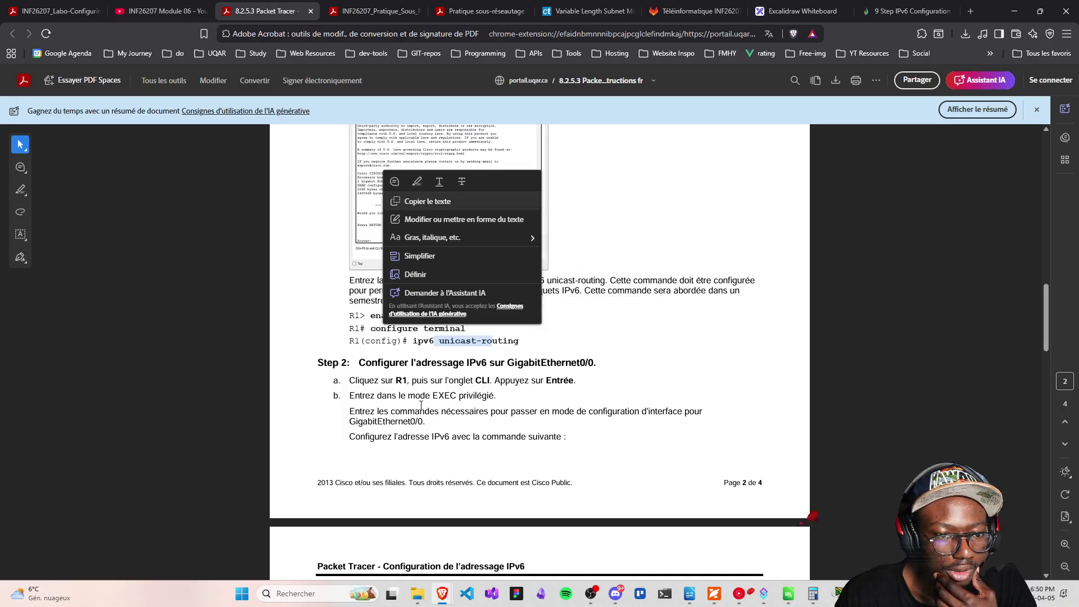
pyautogui.scroll(-7, 453, 428)
pyautogui.scroll(-10, 452, 428)
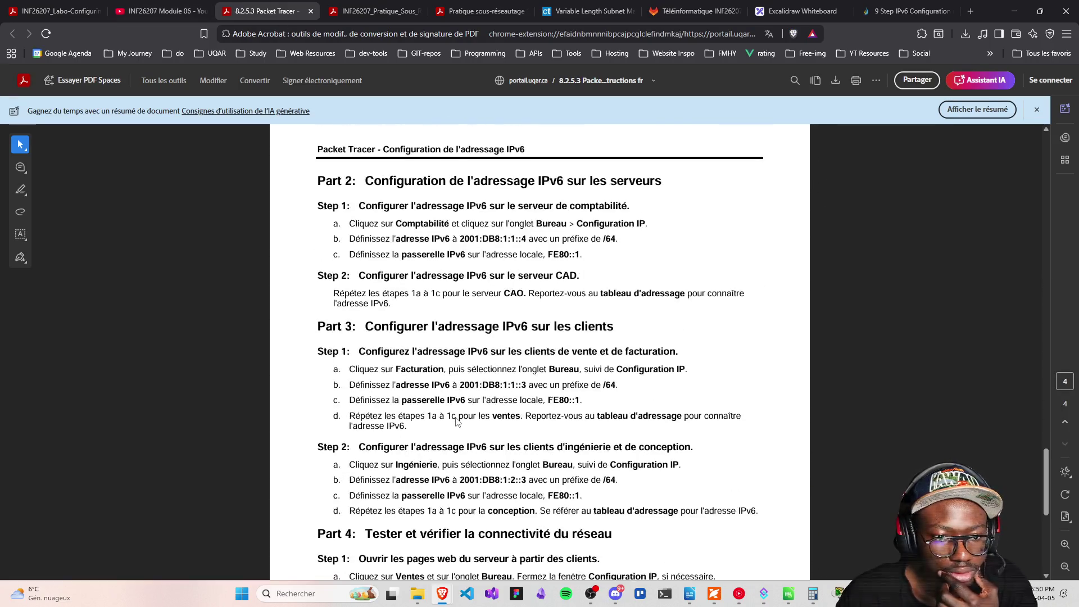
pyautogui.scroll(-4, 457, 421)
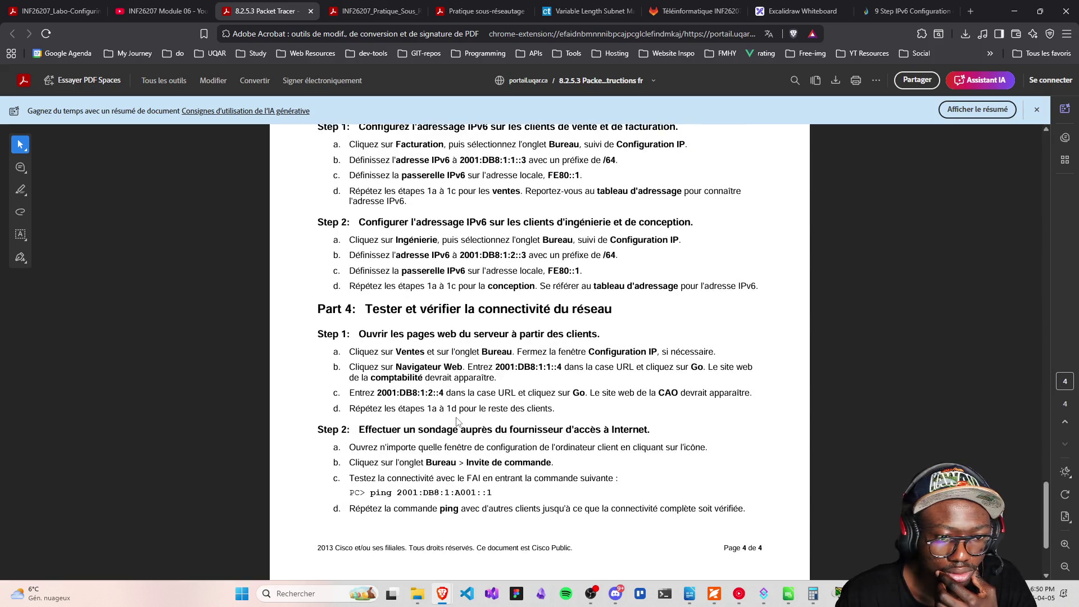
pyautogui.scroll(15, 459, 419)
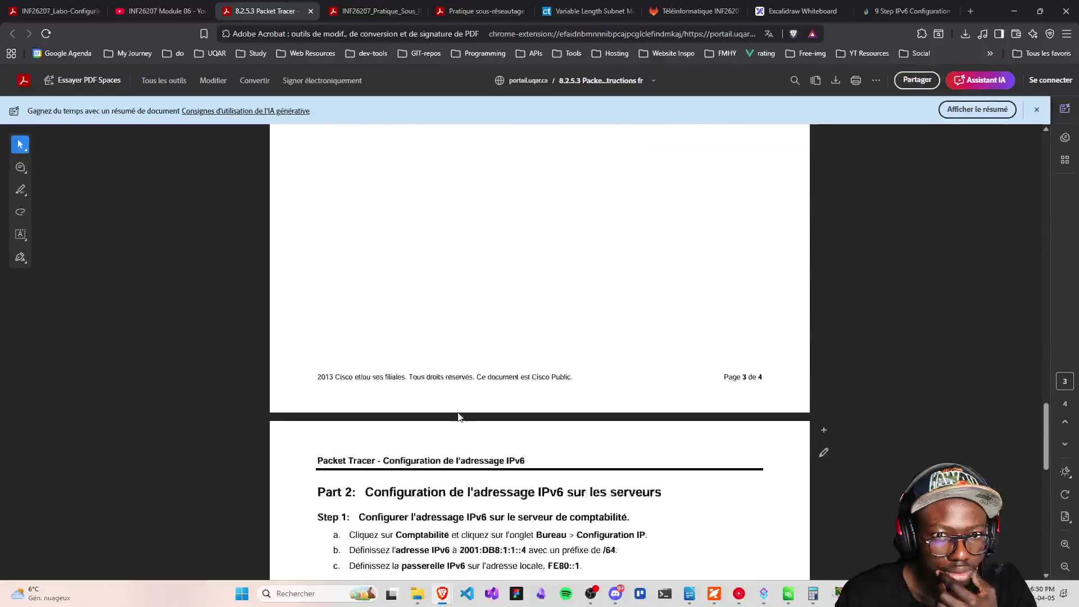
pyautogui.scroll(20, 460, 414)
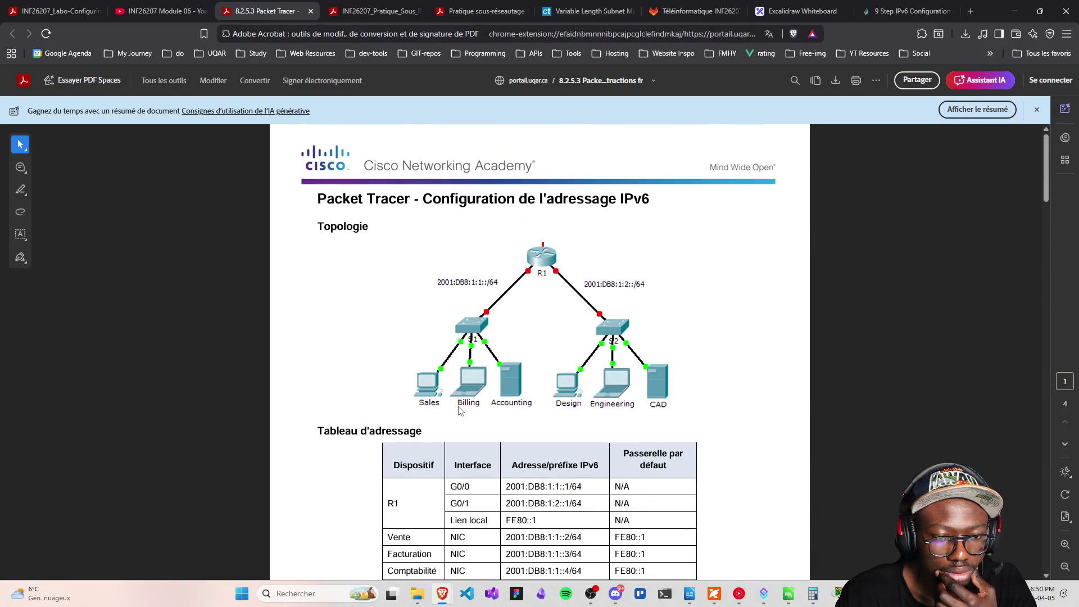
pyautogui.scroll(-15, 459, 410)
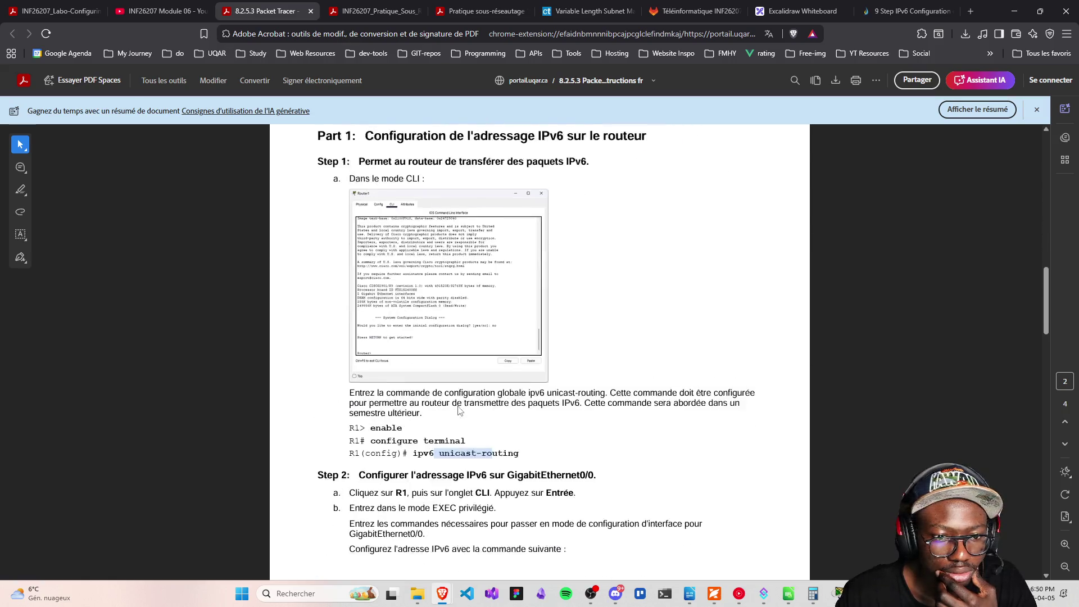
# Review the INF26207 dual-stack lab and return to its topology and objectives page
pyautogui.click(75, 5)
pyautogui.scroll(-15, 330, 217)
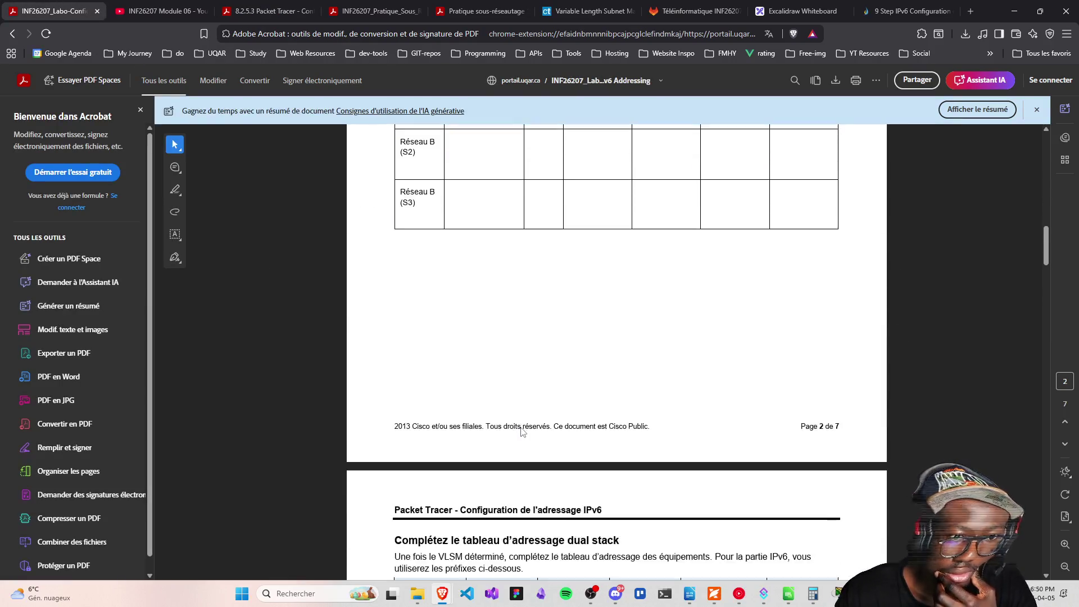
pyautogui.scroll(-20, 522, 427)
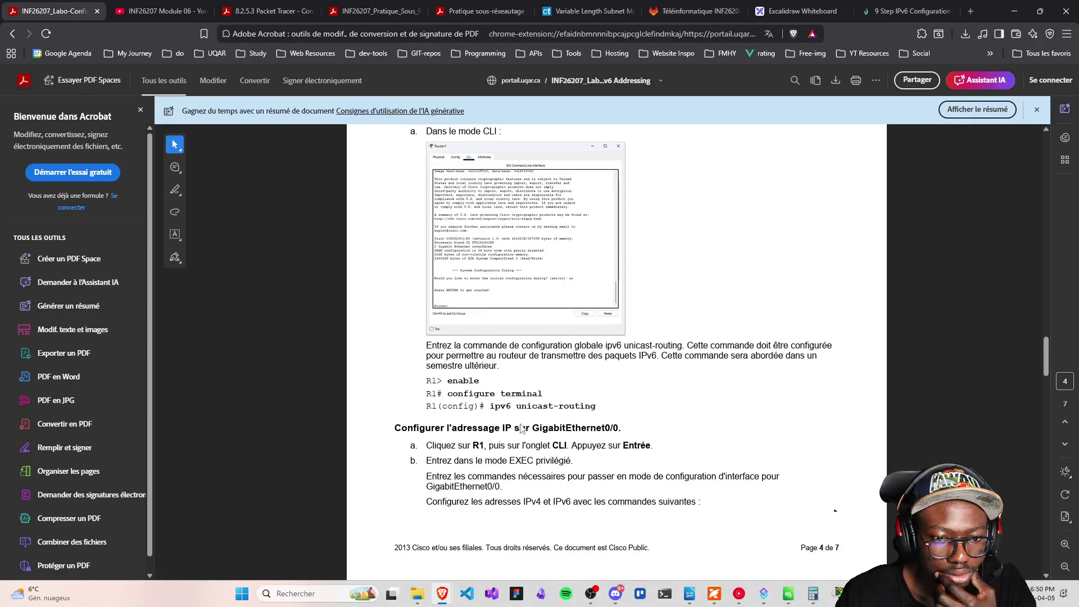
pyautogui.scroll(-15, 522, 427)
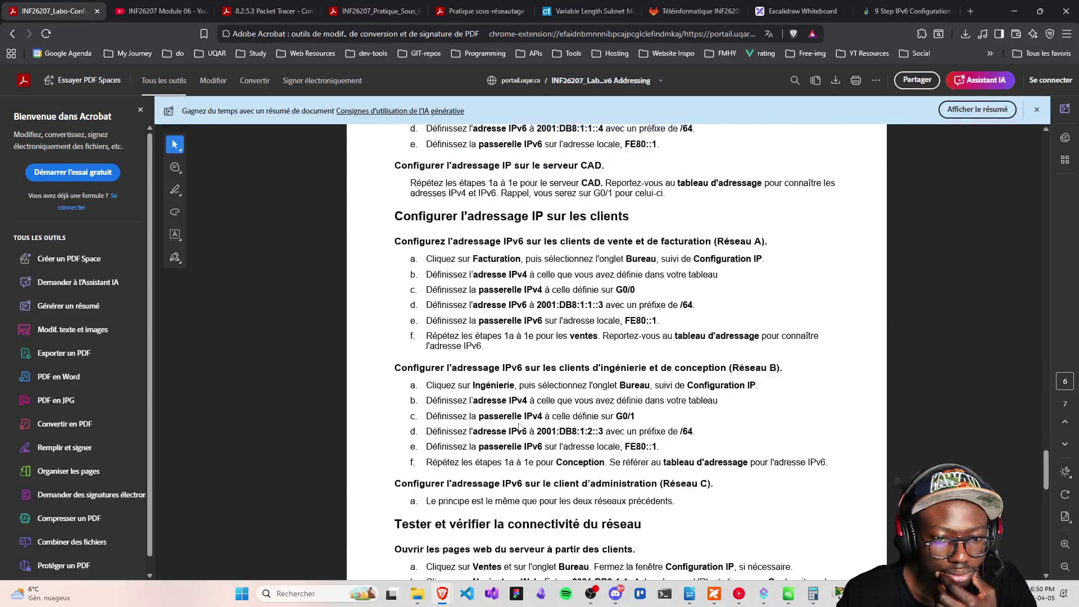
pyautogui.scroll(20, 520, 427)
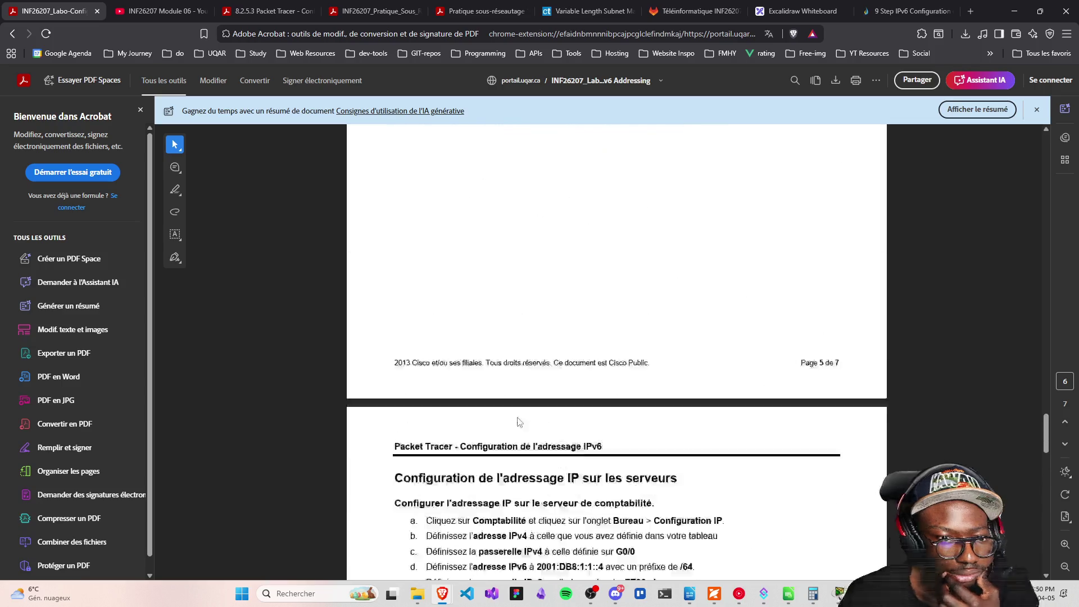
pyautogui.scroll(20, 518, 420)
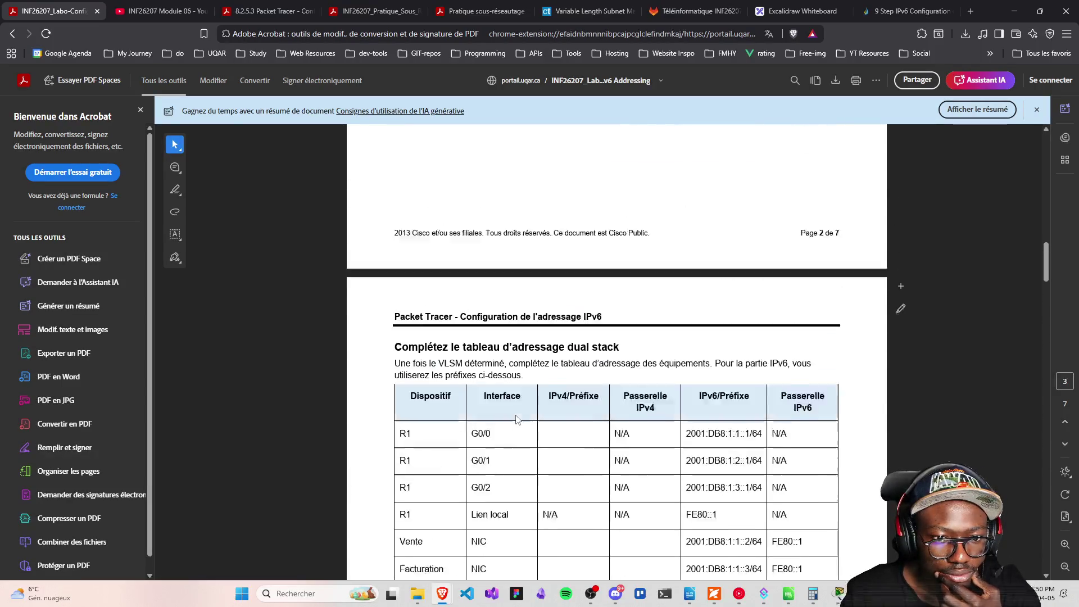
pyautogui.scroll(15, 516, 417)
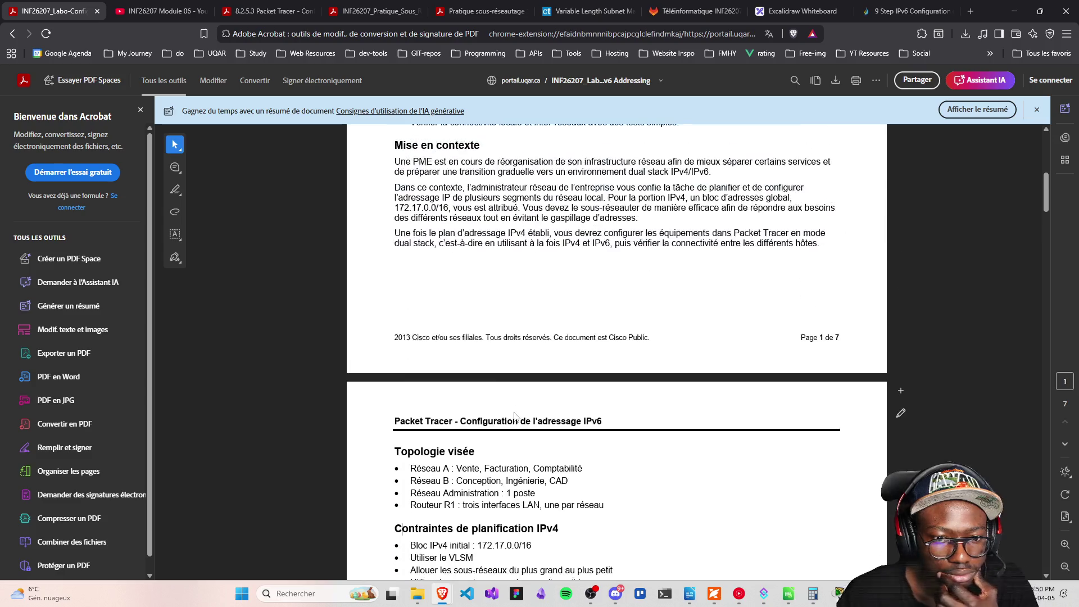
pyautogui.moveTo(838, 594)
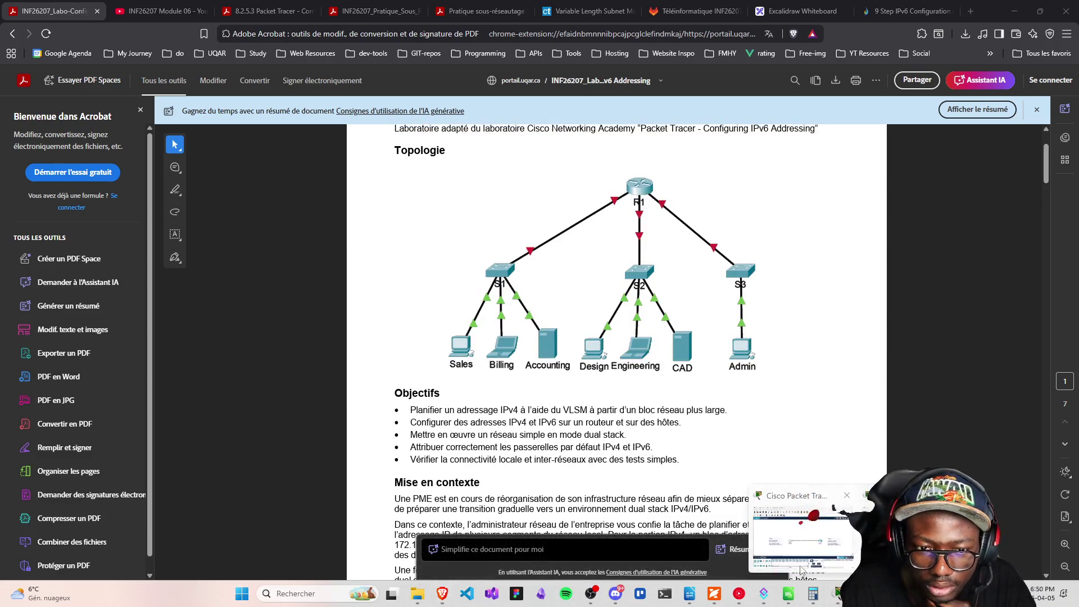
pyautogui.click(812, 534)
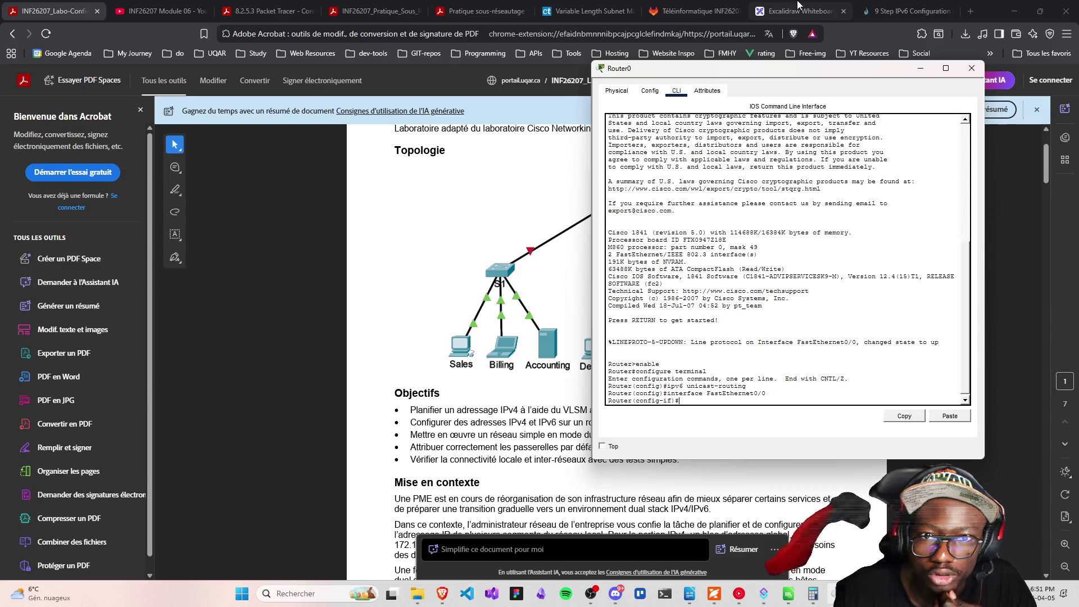
# Show IPCisco's Enable IPv6 on Interface commands beside Packet Tracer, with Router0's console in front
pyautogui.click(801, 578)
pyautogui.hotkey('ctrl', '9')
pyautogui.moveTo(838, 594)
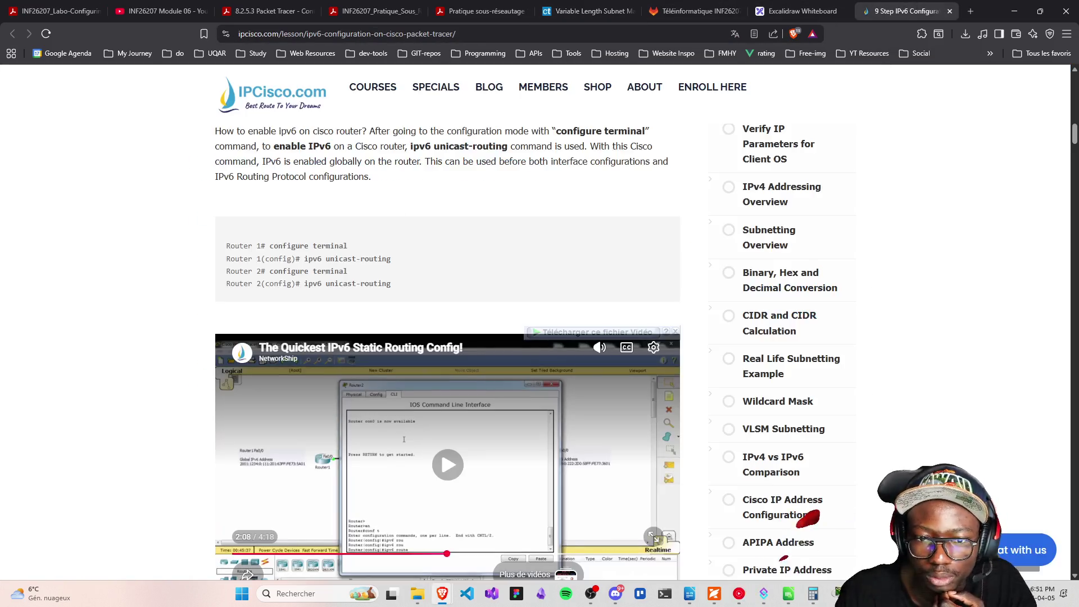
pyautogui.click(800, 500)
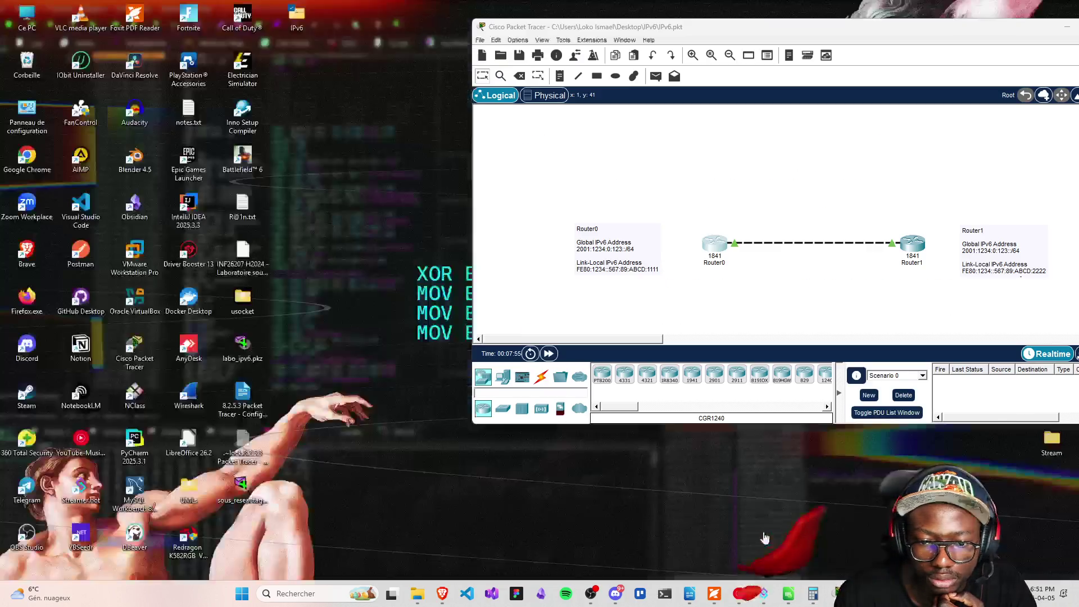
pyautogui.click(766, 539)
pyautogui.scroll(-3, 390, 361)
pyautogui.scroll(-5, 390, 361)
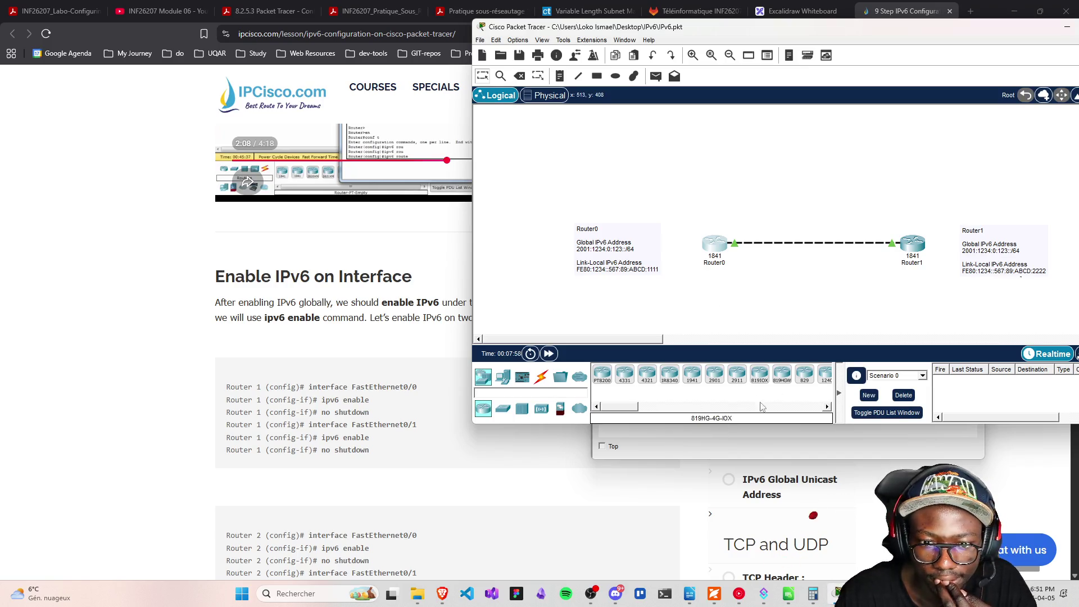
pyautogui.click(836, 448)
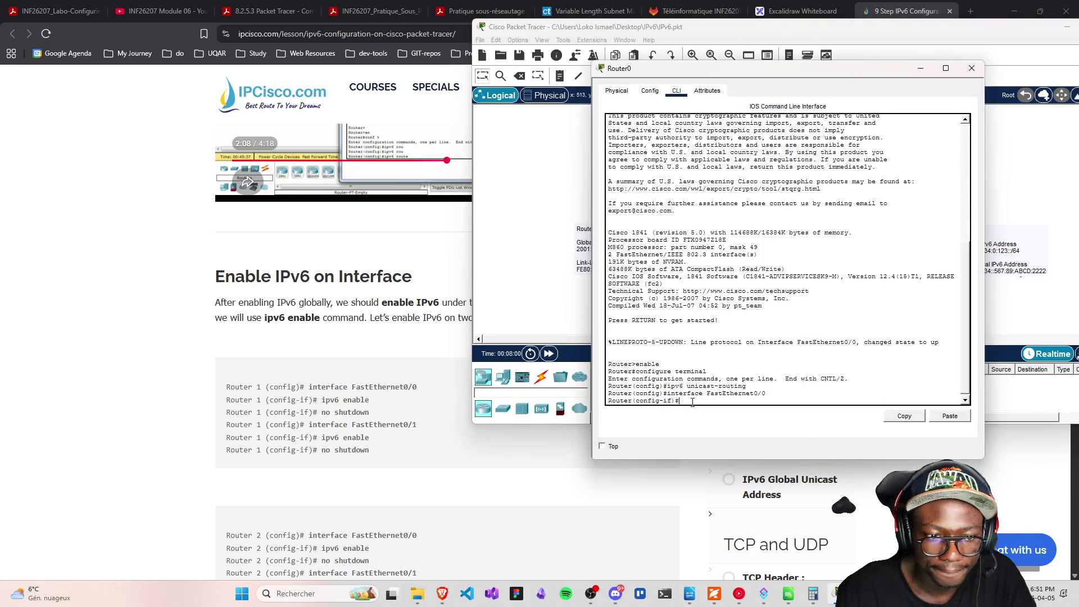
# Run ipv6 enable and no shutdown on Router0's FastEthernet0/0, then start the FastEthernet0/1 interface command
pyautogui.write('ipv6 en')
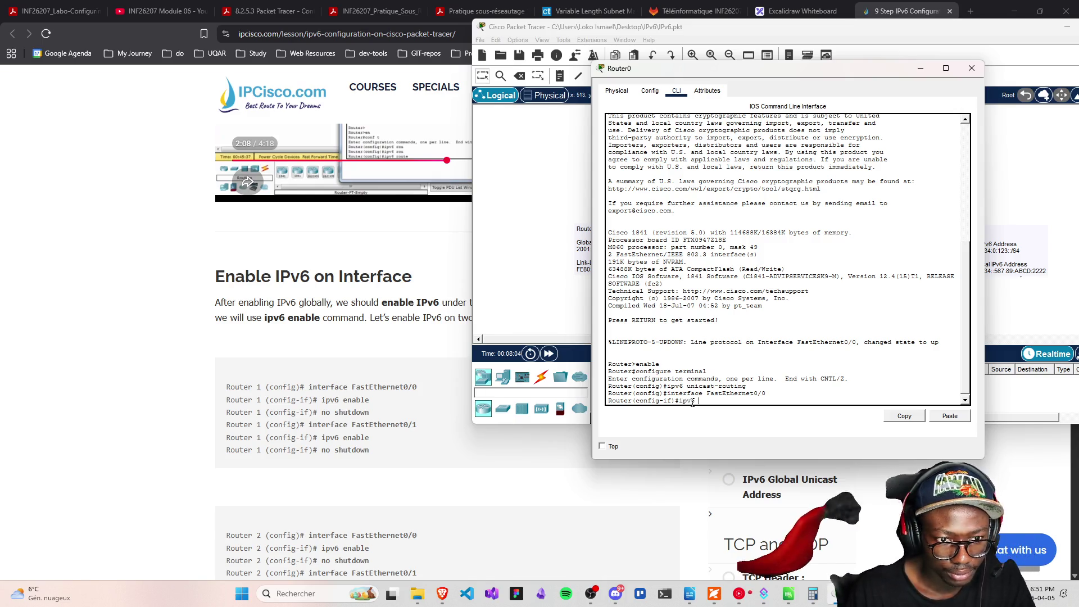
pyautogui.write('able')
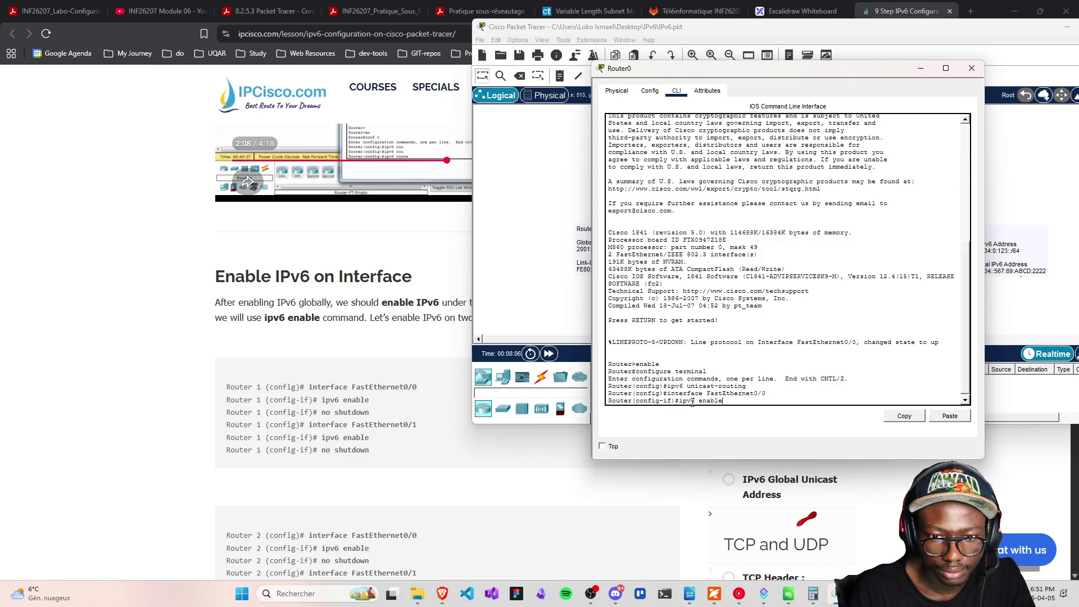
pyautogui.press('Return')
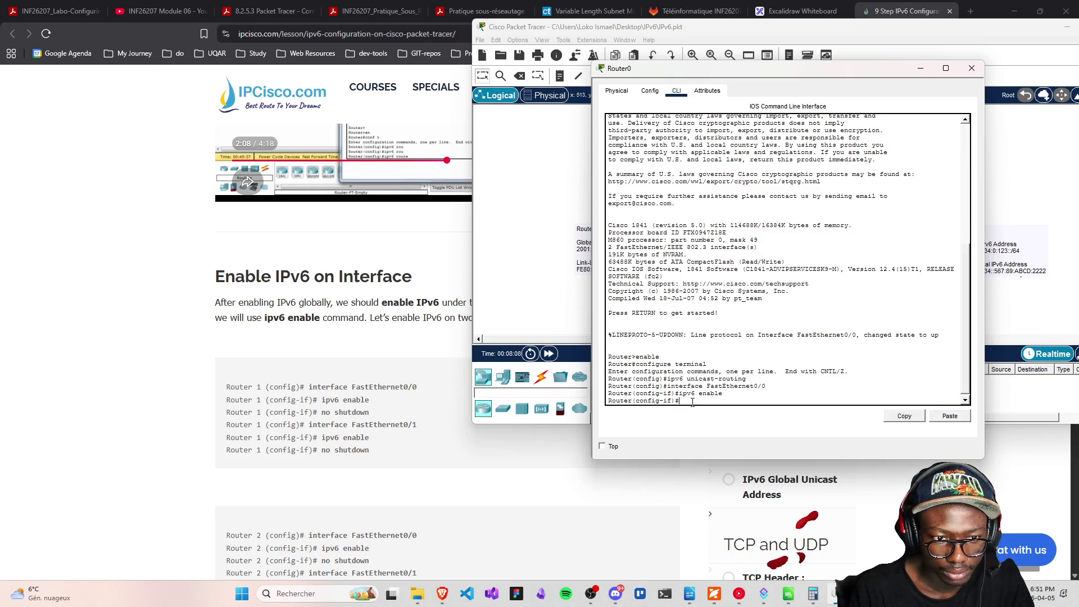
pyautogui.write('noshut')
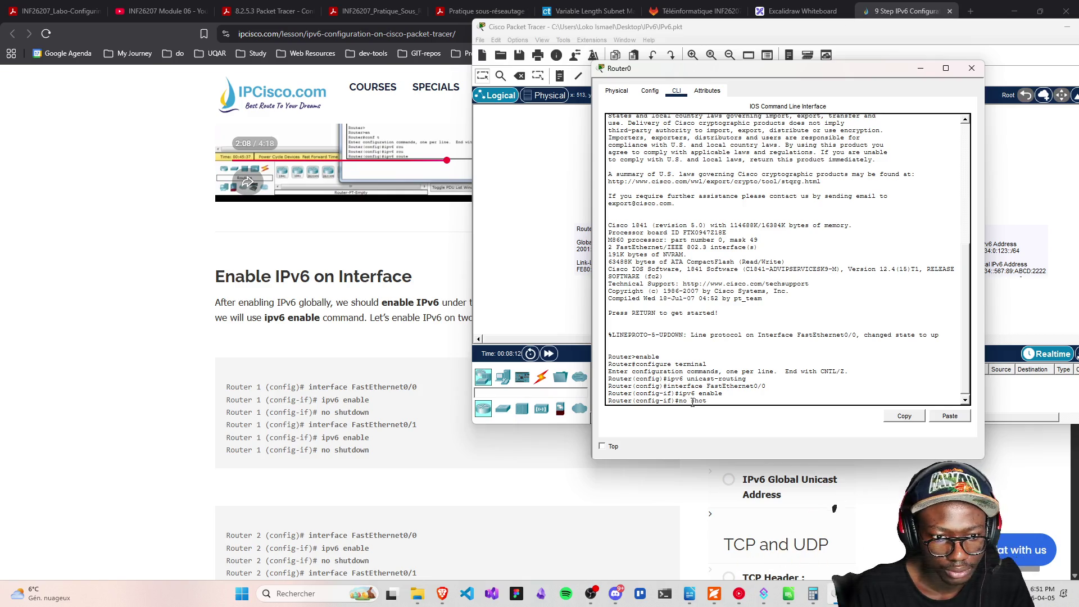
pyautogui.write('down')
pyautogui.press('Return')
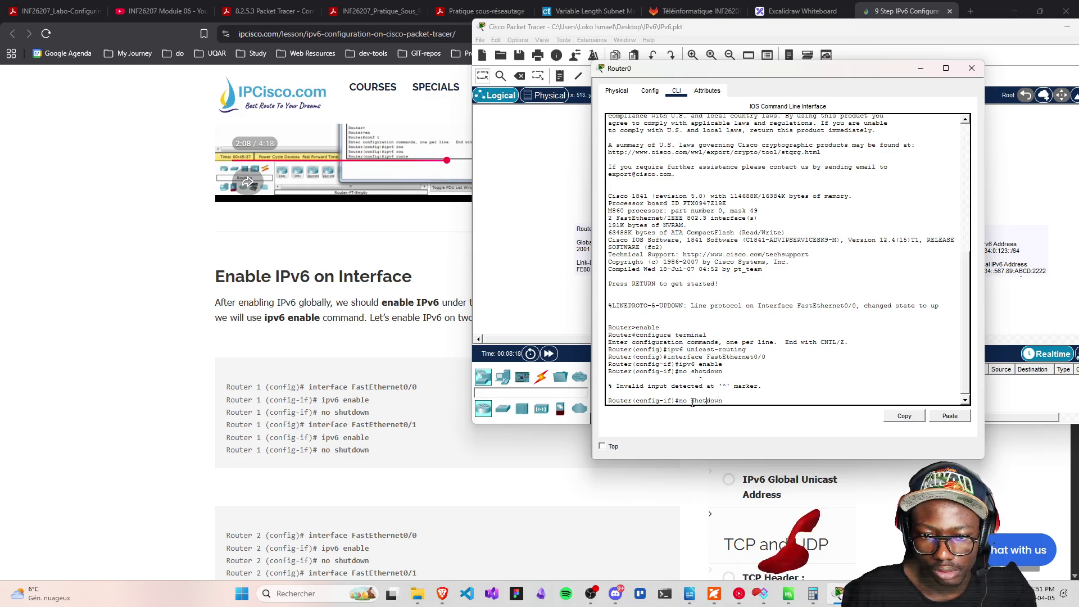
pyautogui.press('Return')
pyautogui.write('interface FastEthernet')
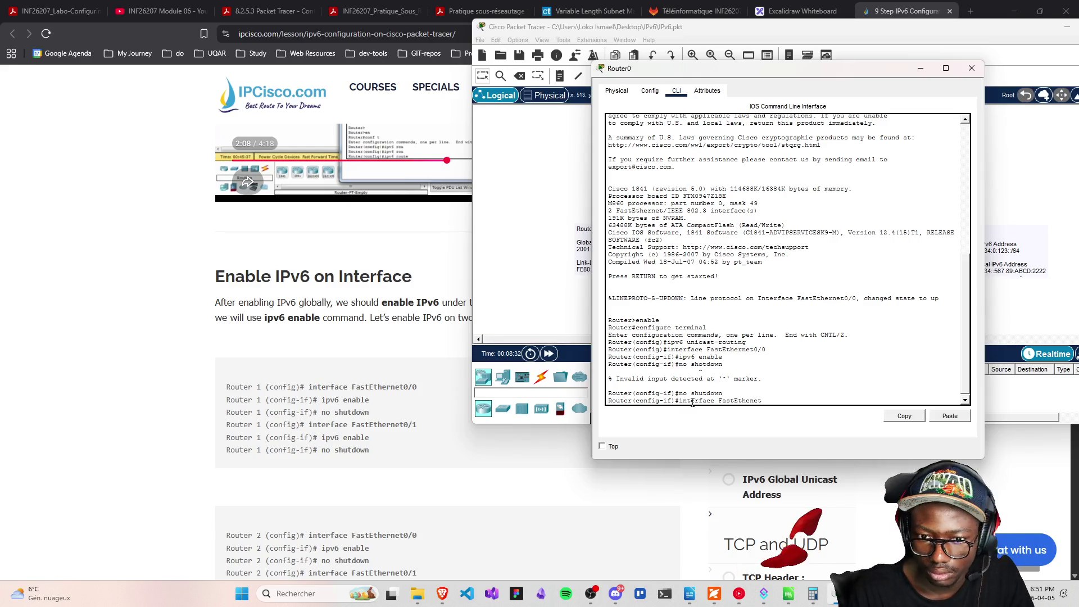
pyautogui.write('0/1')
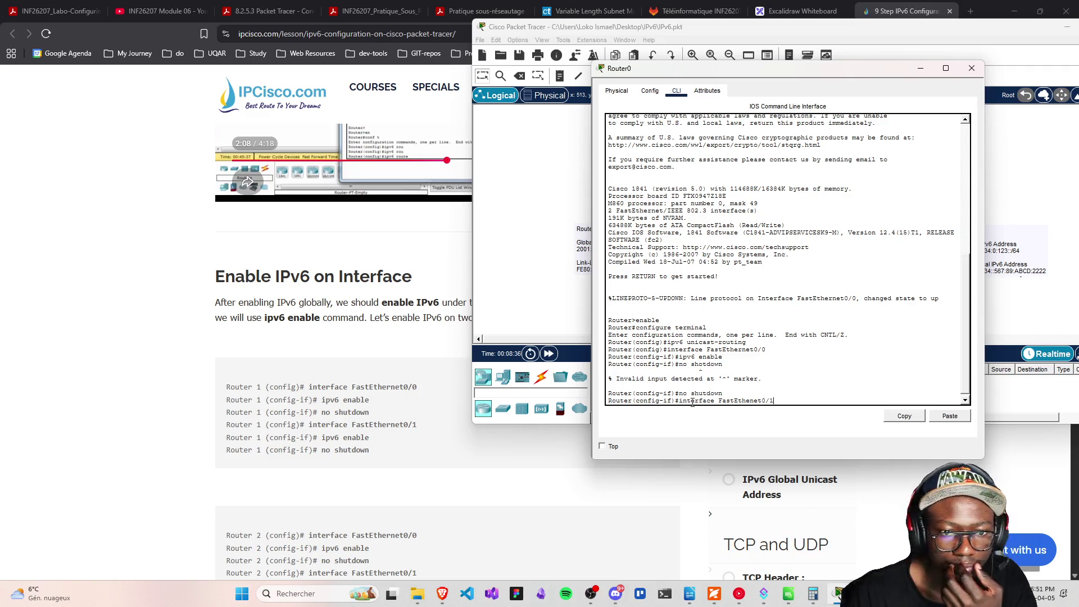
# Scroll the IPCisco lesson to the Router 1 commands under Enable IPv6 on Interface
pyautogui.scroll(3, 342, 388)
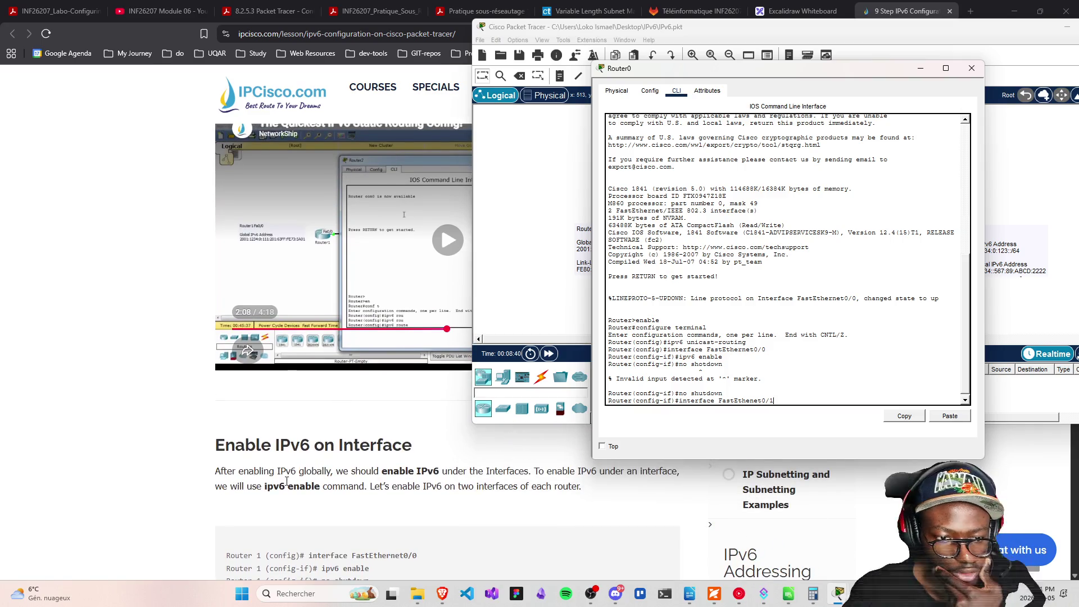
pyautogui.scroll(5, 319, 474)
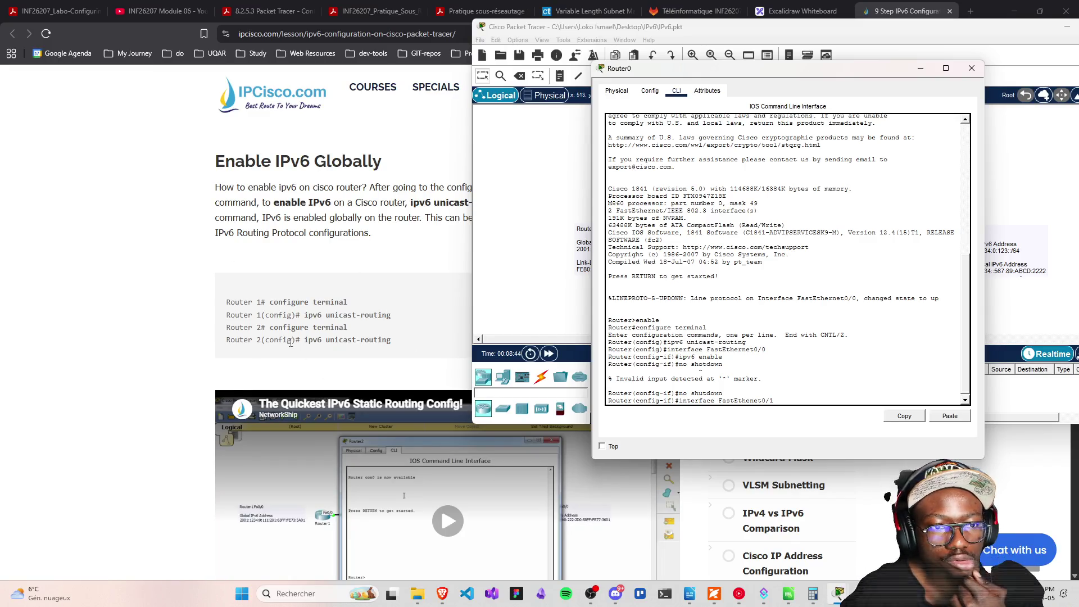
pyautogui.scroll(5, 291, 343)
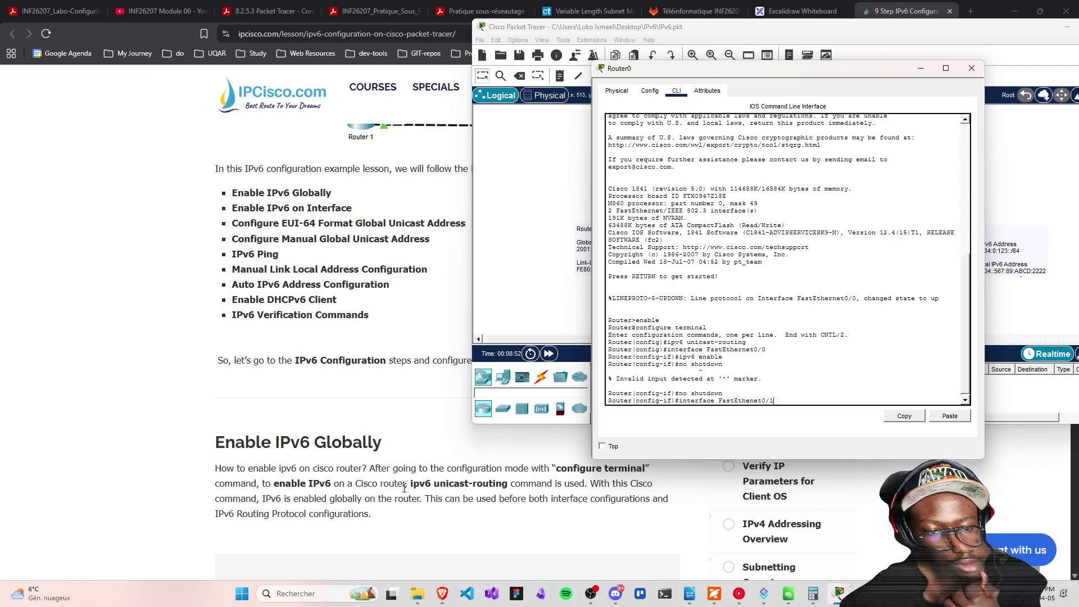
pyautogui.scroll(-3, 444, 479)
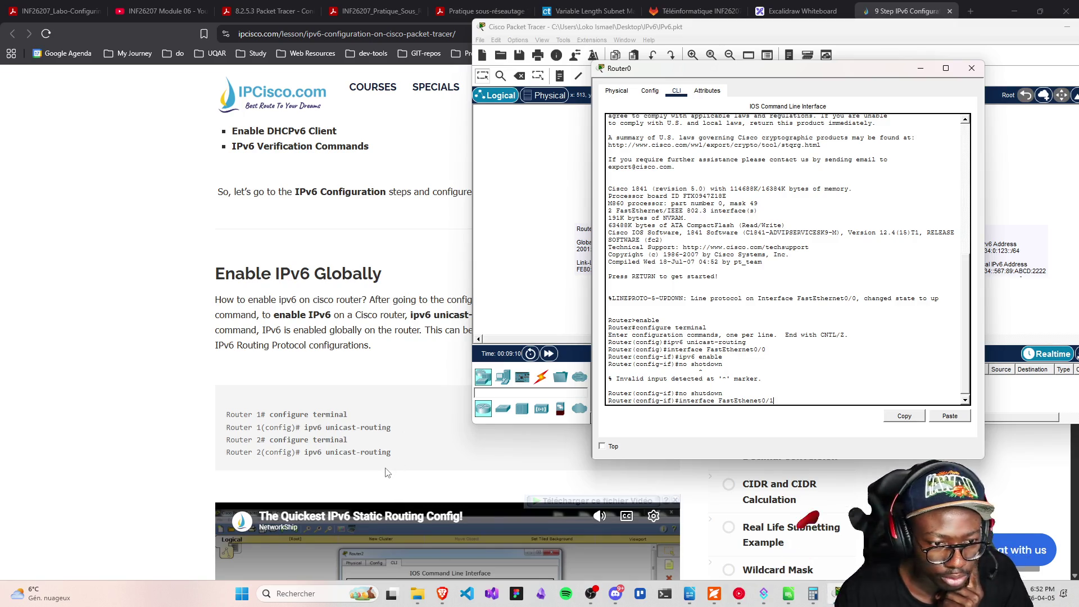
pyautogui.scroll(-5, 386, 473)
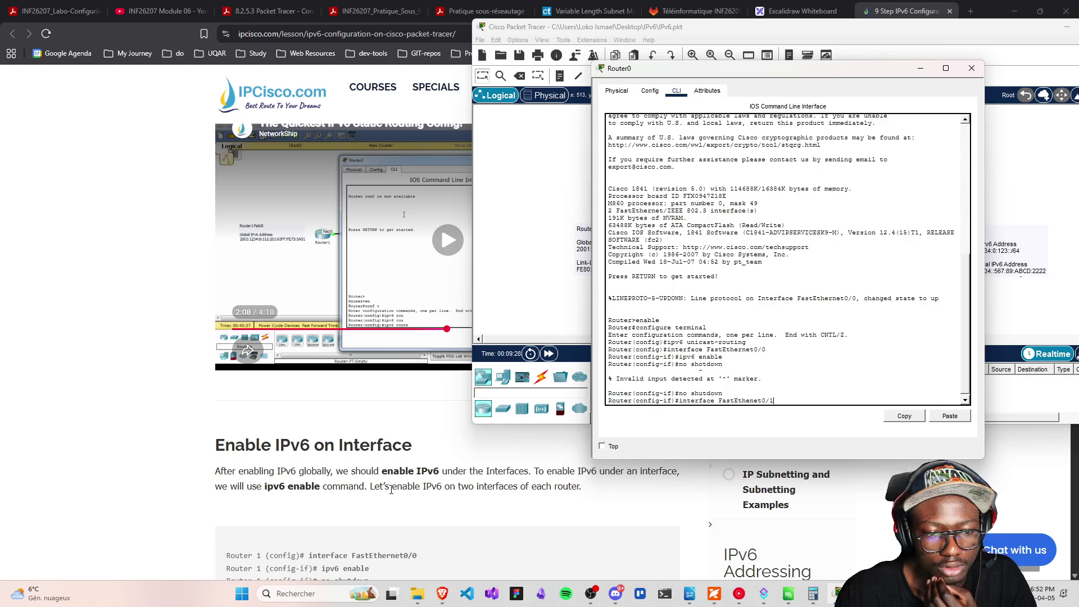
pyautogui.scroll(-1, 504, 498)
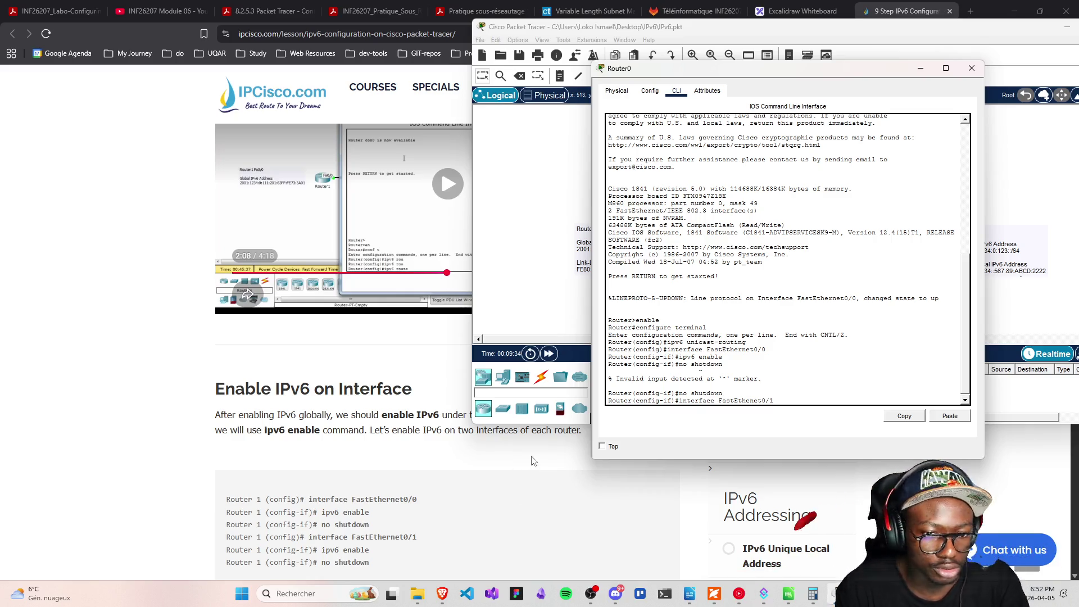
pyautogui.scroll(-1, 383, 495)
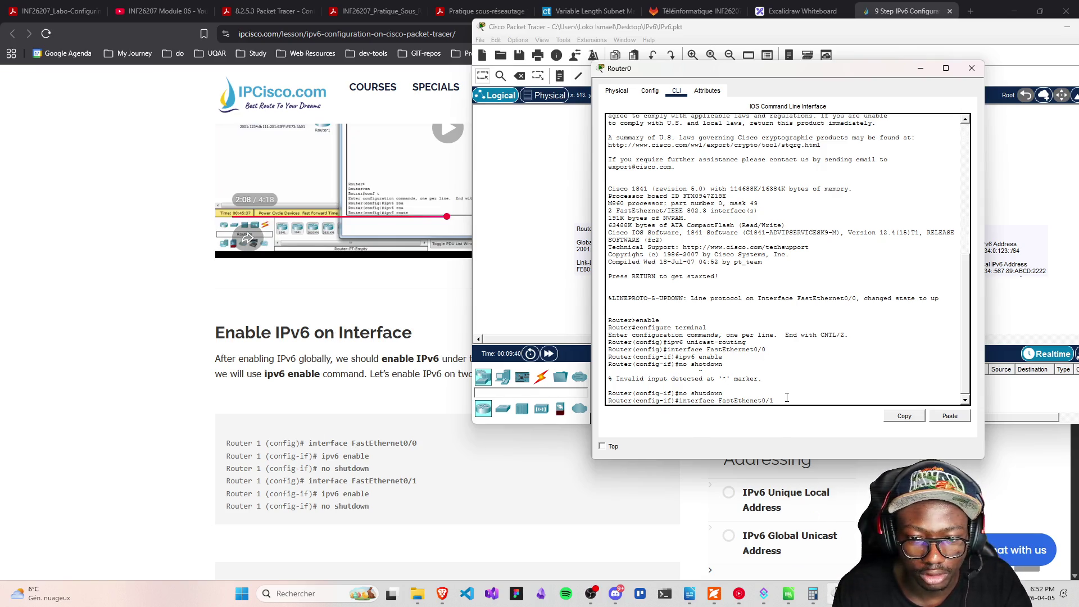
# Fix the misspelled command to enter interface FastEthernet0/1, then move Router0's window to reveal the topology
pyautogui.press('Return')
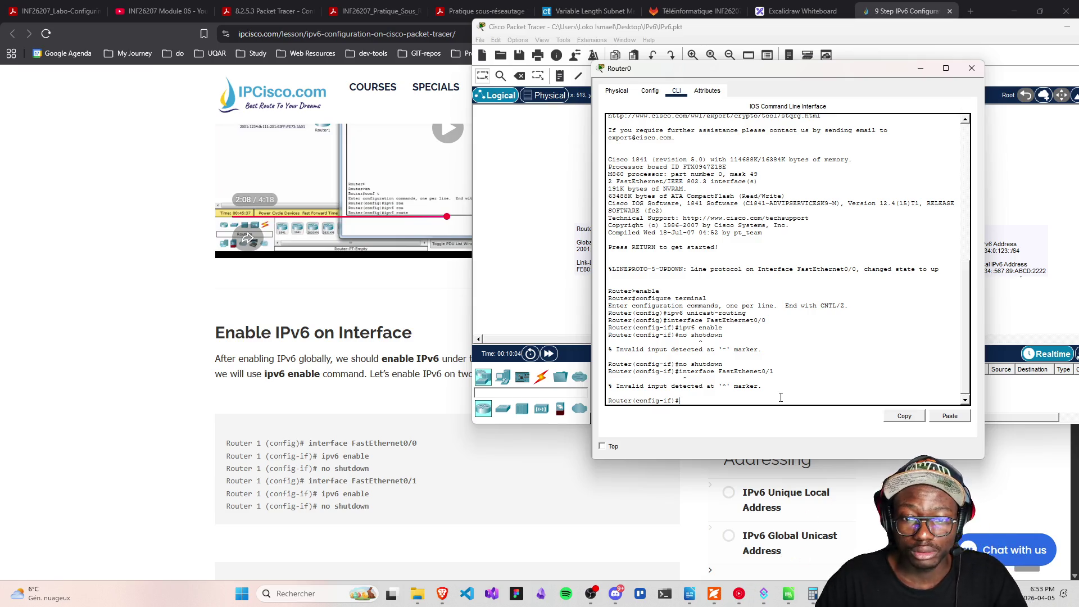
pyautogui.press('Up')
pyautogui.press('Left')
pyautogui.press('Left')
pyautogui.press('Left')
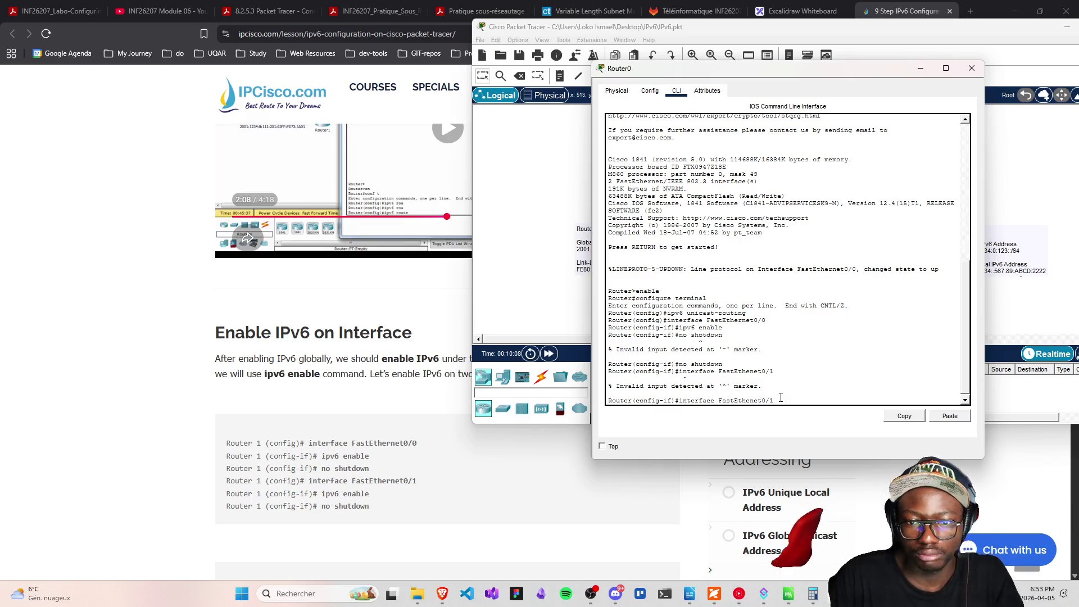
pyautogui.write('r')
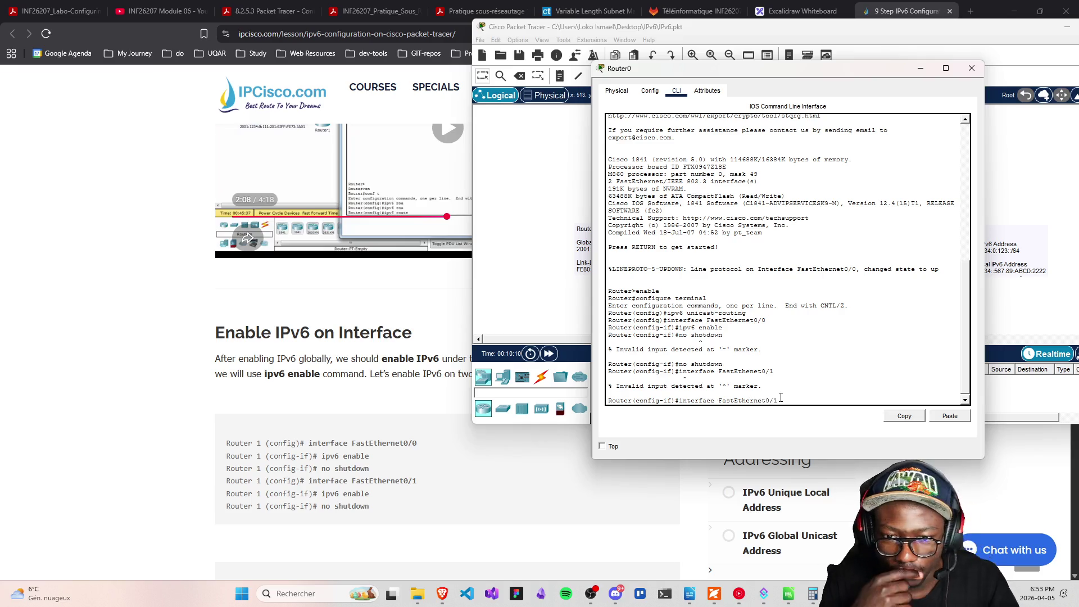
pyautogui.press('Return')
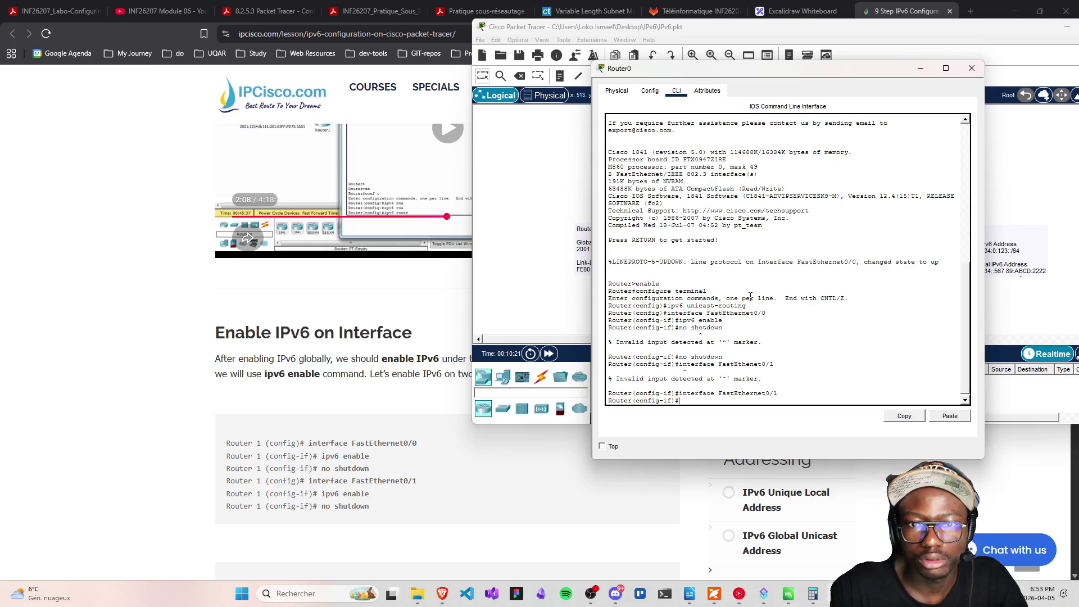
pyautogui.moveTo(741, 74)
pyautogui.mouseDown()
pyautogui.moveTo(647, 447)
pyautogui.moveTo(650, 399)
pyautogui.mouseUp()
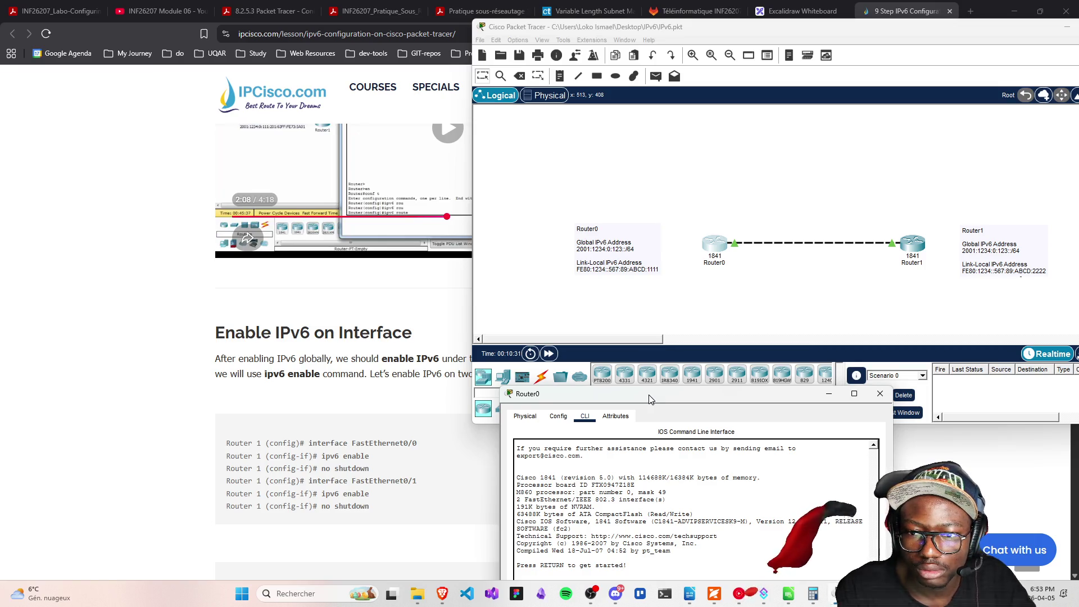
# Recall and run ipv6 enable and no shutdown on Router0's FastEthernet0/1, then close Router0's window
pyautogui.moveTo(649, 399)
pyautogui.mouseDown()
pyautogui.moveTo(694, 201)
pyautogui.moveTo(685, 143)
pyautogui.mouseUp()
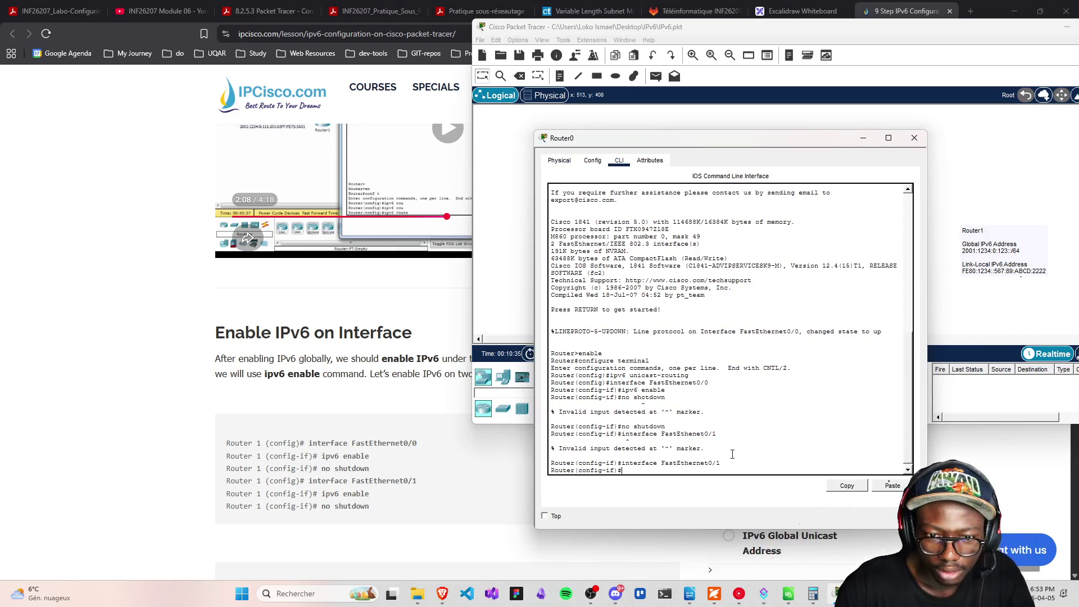
pyautogui.press('Up')
pyautogui.press('Up')
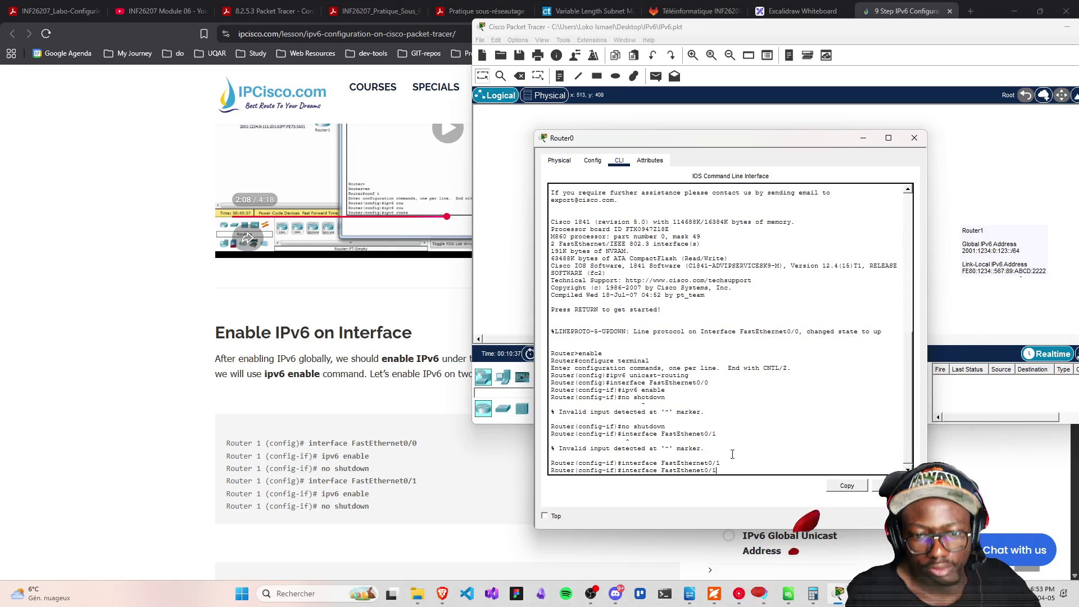
pyautogui.press('Up')
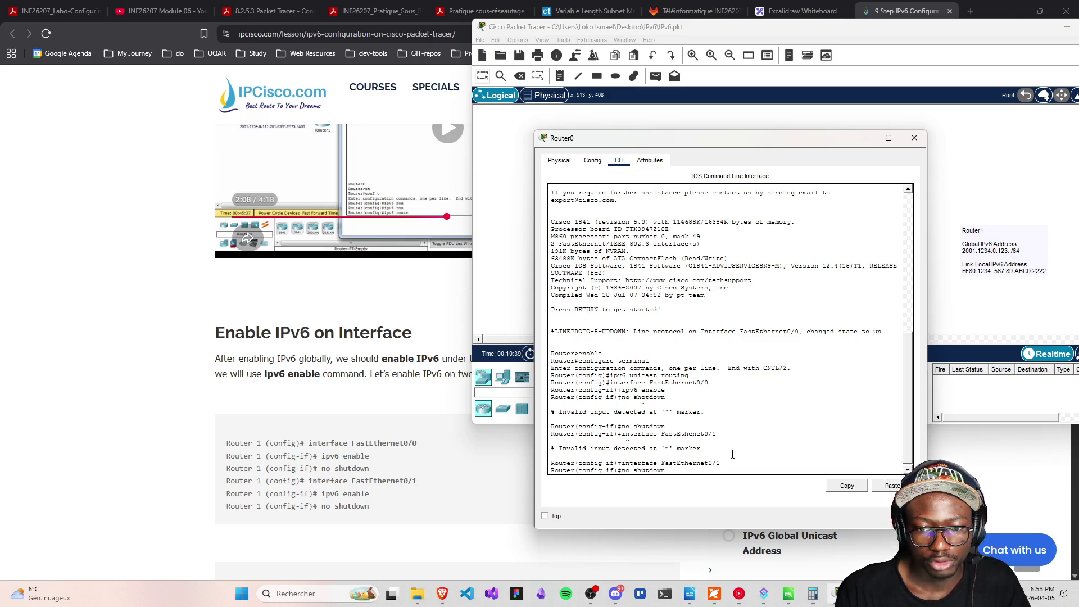
pyautogui.press('Up')
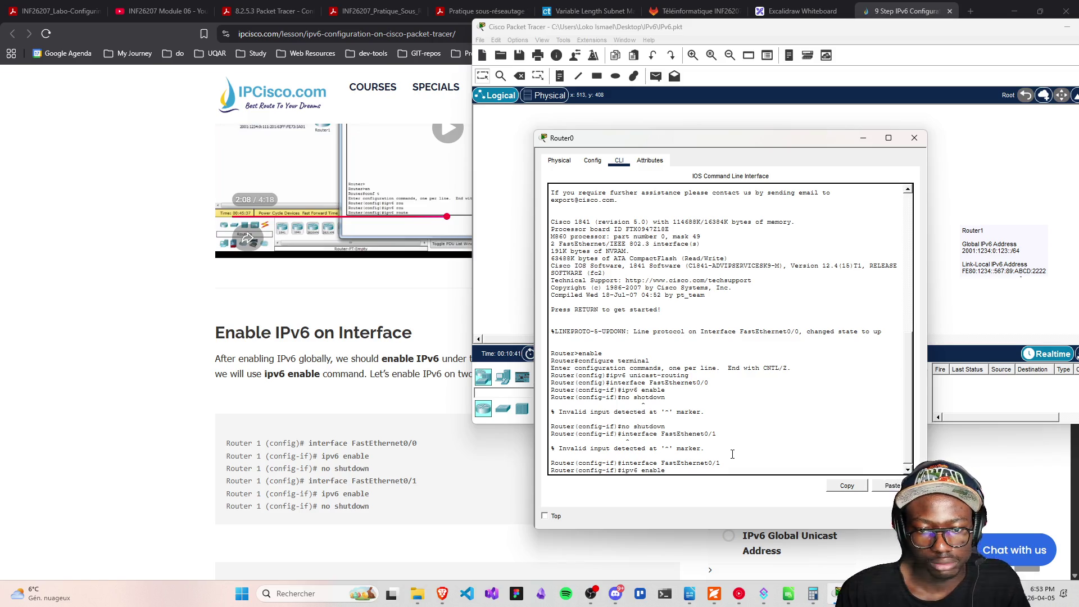
pyautogui.press('Return')
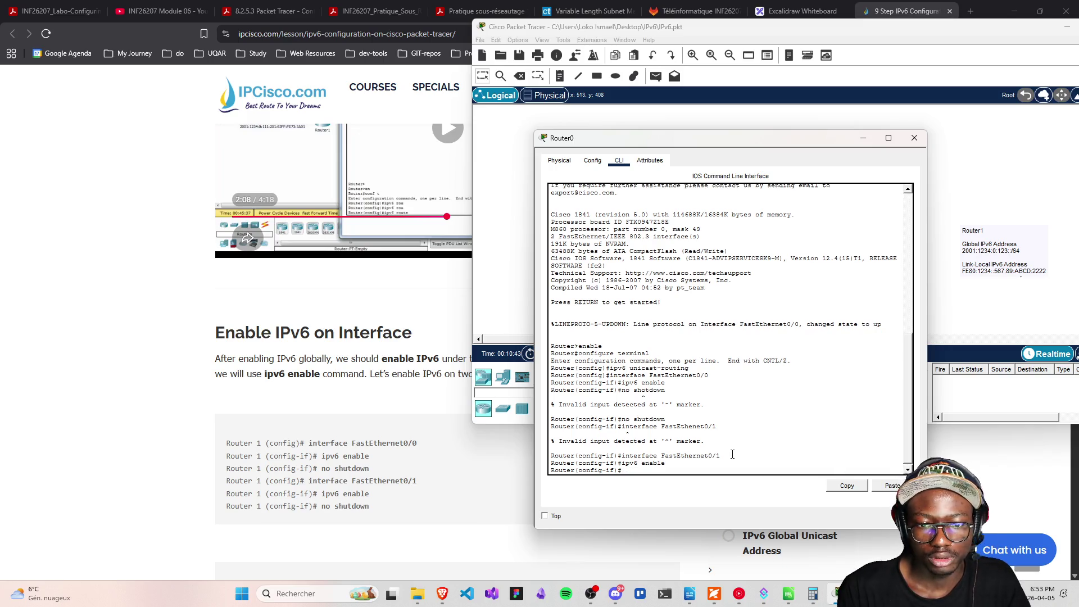
pyautogui.press('Up')
pyautogui.press('Up')
pyautogui.press('Up')
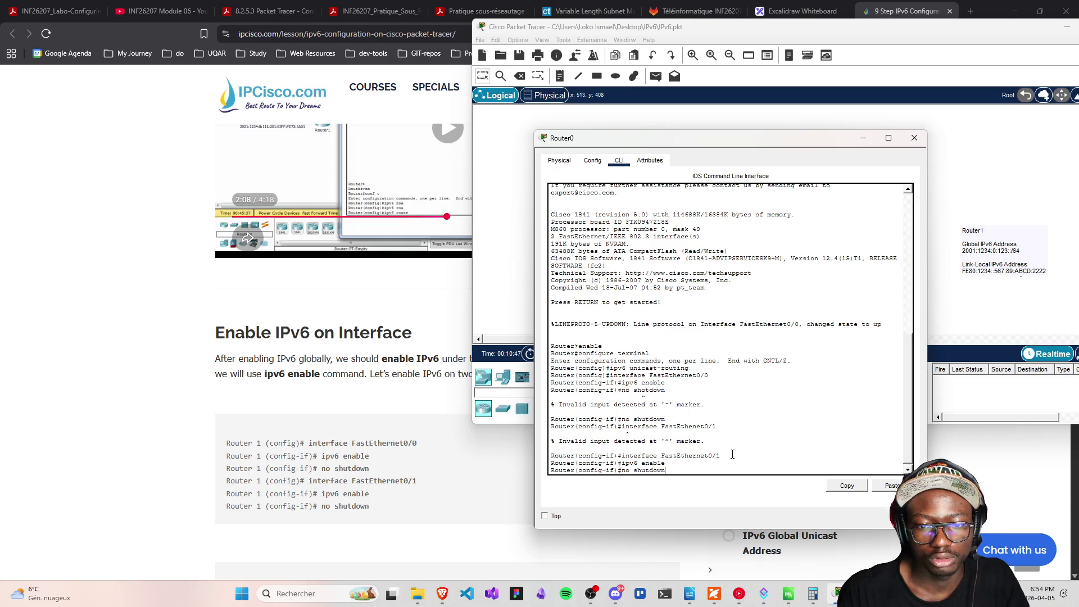
pyautogui.press('Return')
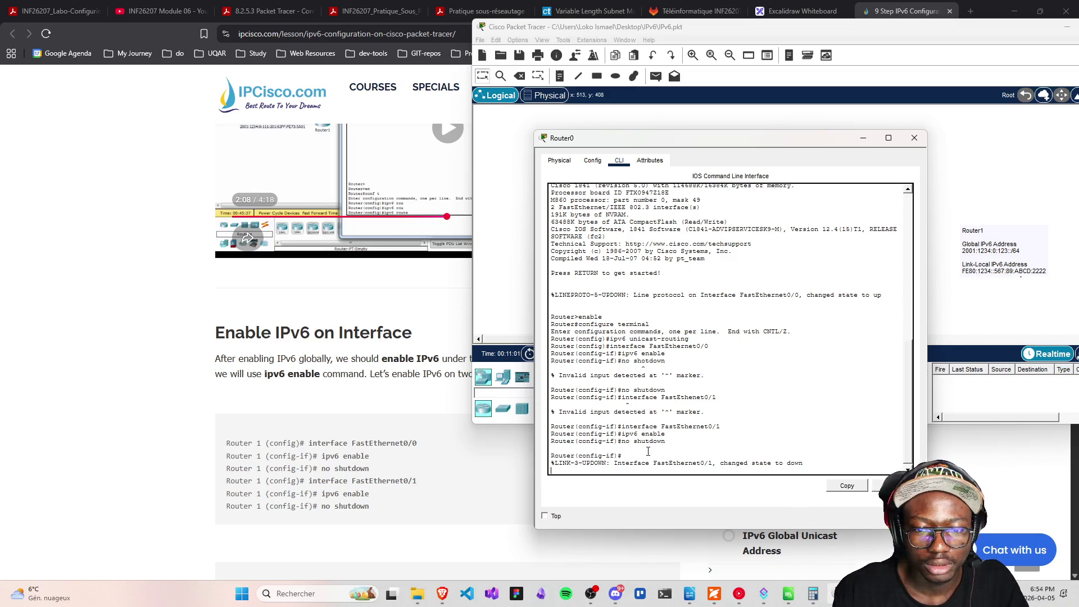
pyautogui.scroll(-3, 367, 505)
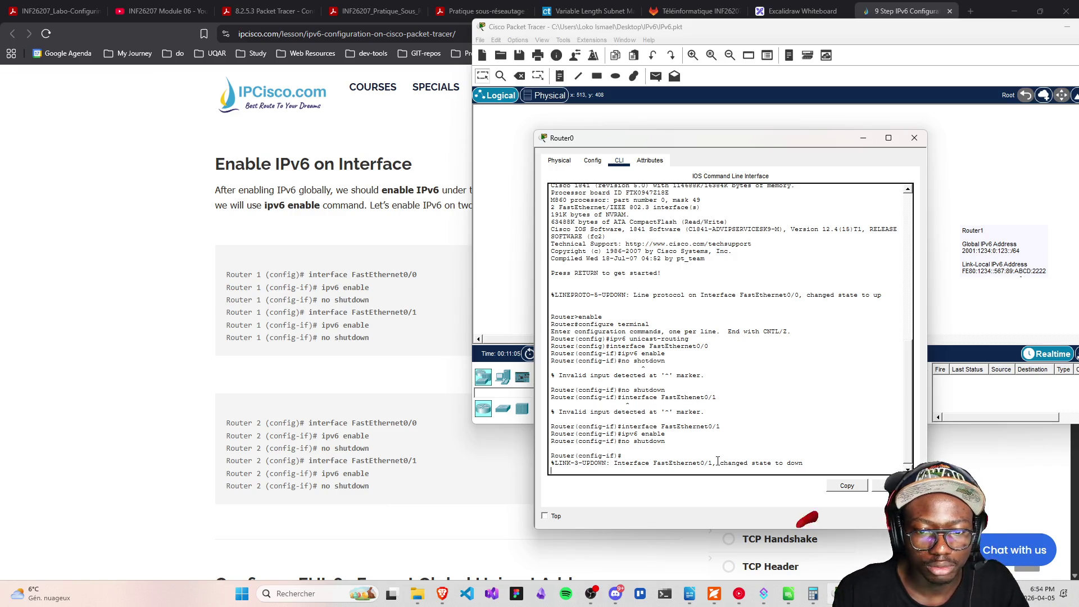
pyautogui.write('no shutdown')
pyautogui.press('Return')
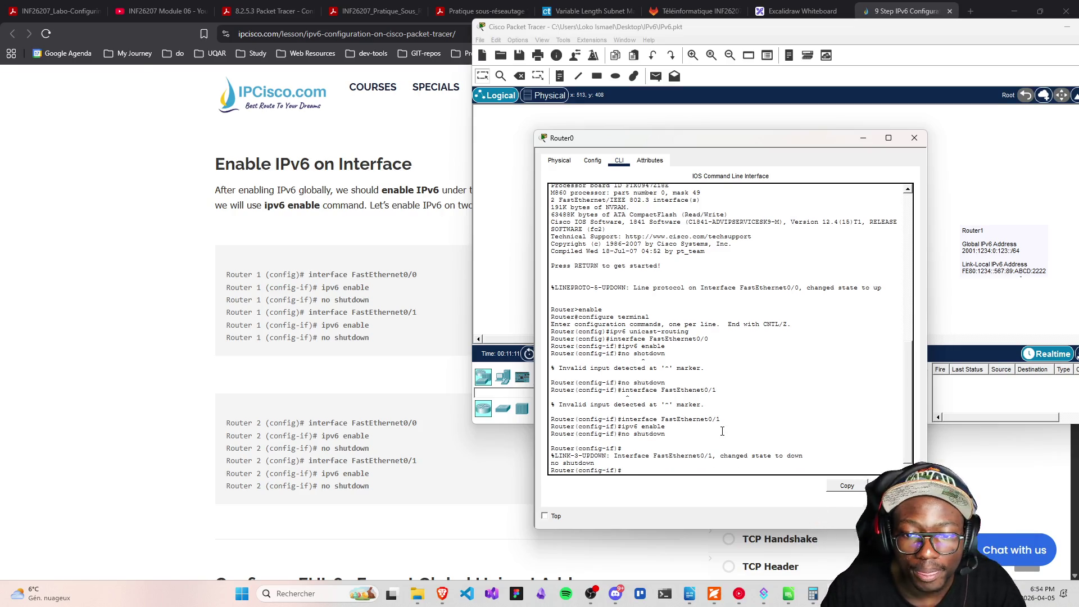
pyautogui.click(915, 137)
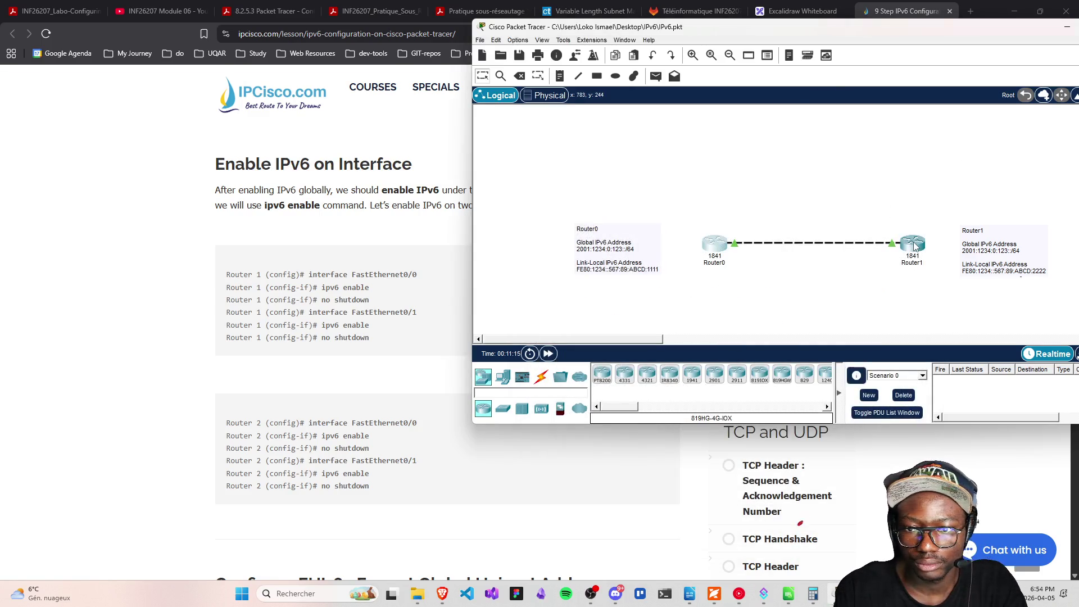
# Open Router1's command line and clear a duplicate ipv6 unicast-routing entry
pyautogui.click(911, 259)
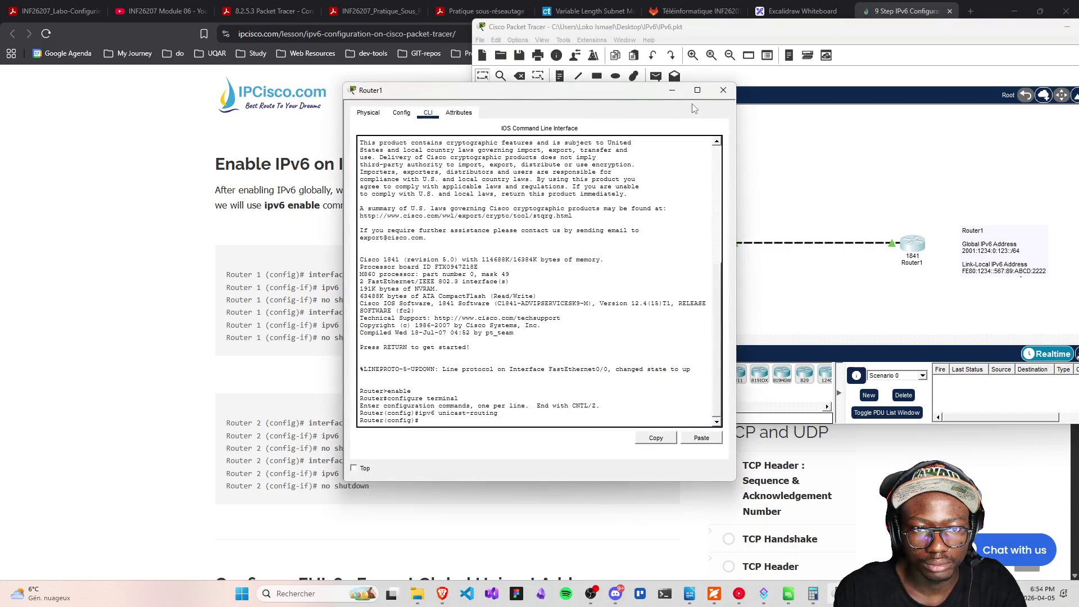
pyautogui.moveTo(534, 95)
pyautogui.mouseDown()
pyautogui.moveTo(692, 53)
pyautogui.moveTo(721, 75)
pyautogui.mouseUp()
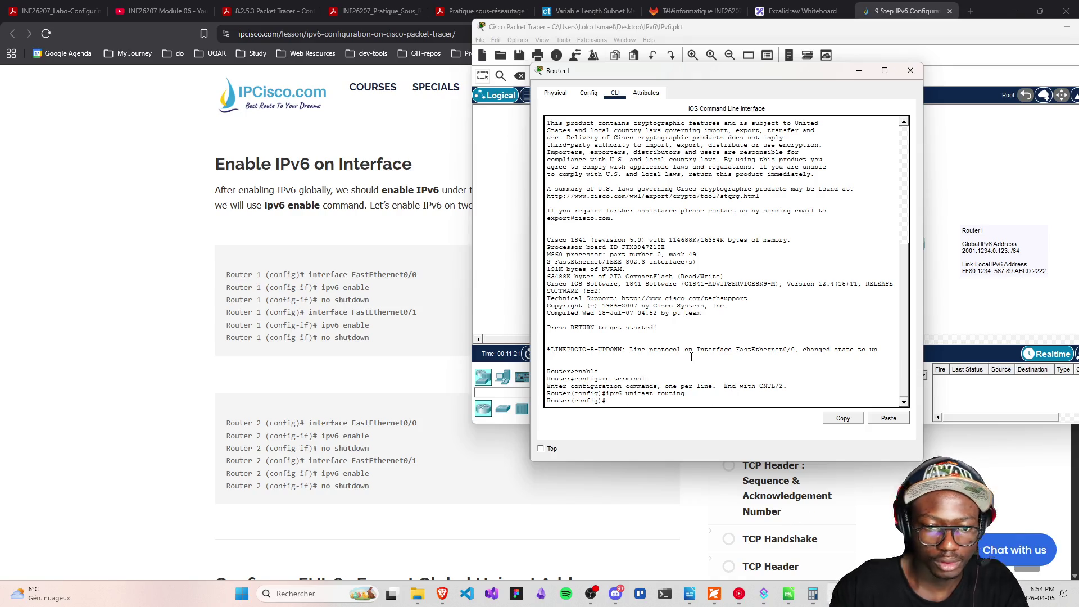
pyautogui.write('ipv6 unicast-routing')
pyautogui.press('BackSpace')
pyautogui.press('BackSpace')
pyautogui.press('BackSpace')
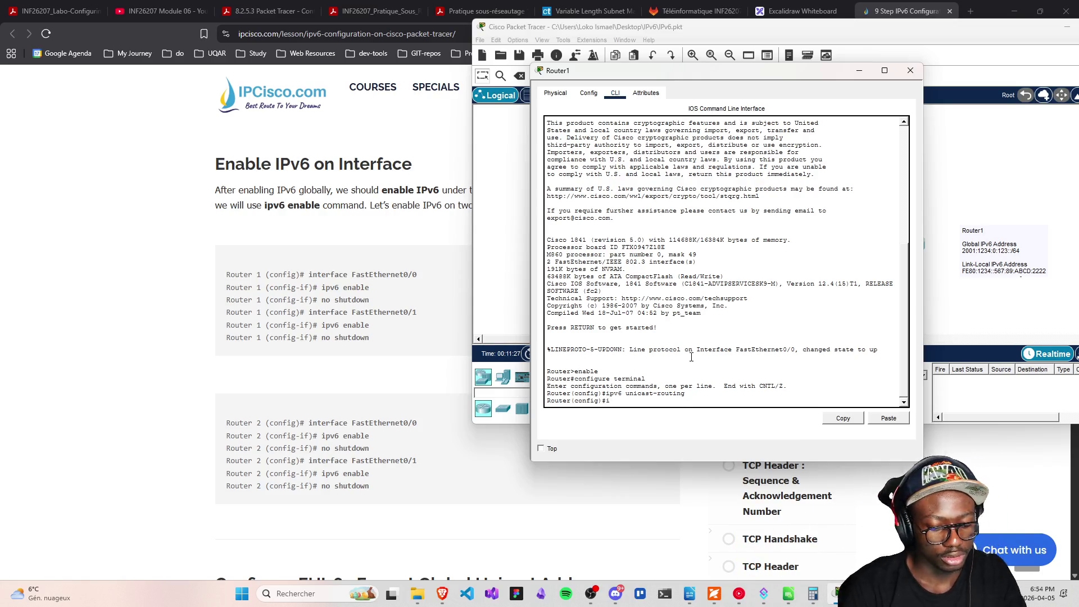
# Enter interface configuration mode for Router1's FastEthernet0/0
pyautogui.write('errf')
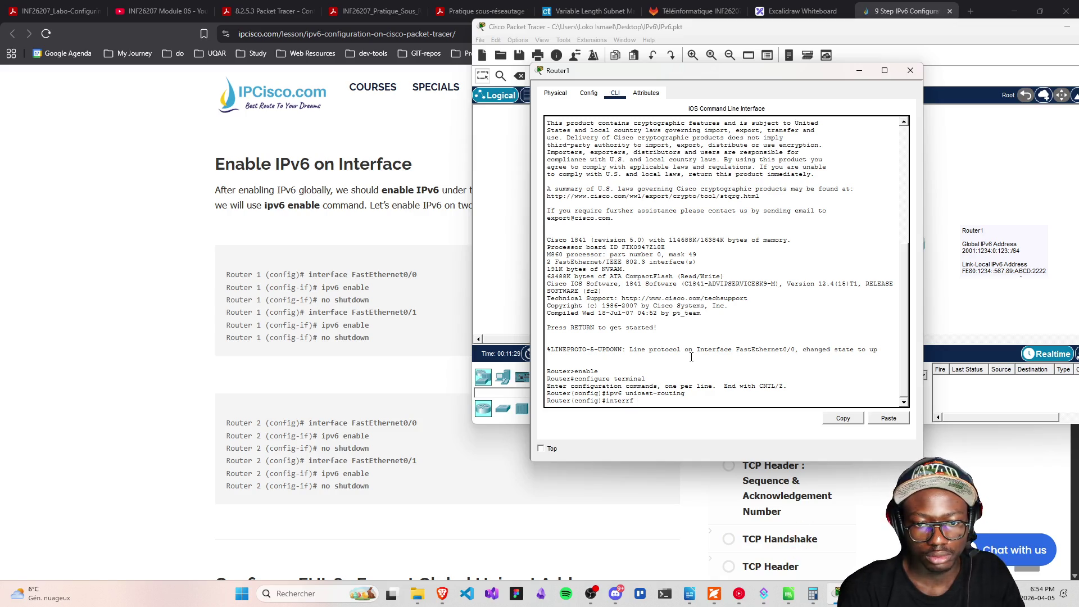
pyautogui.write('r')
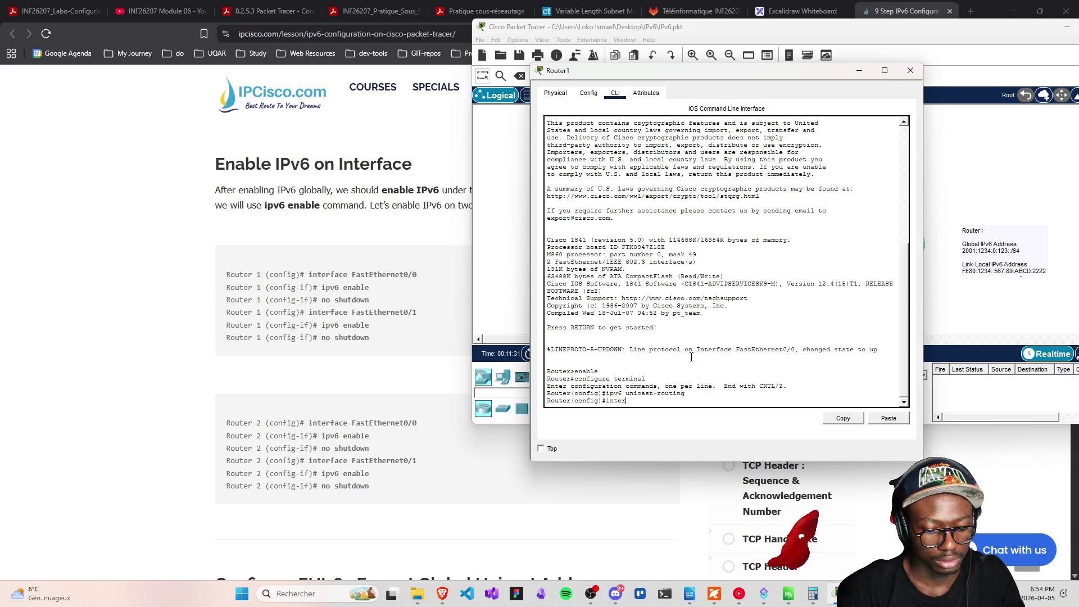
pyautogui.write('fa FastT')
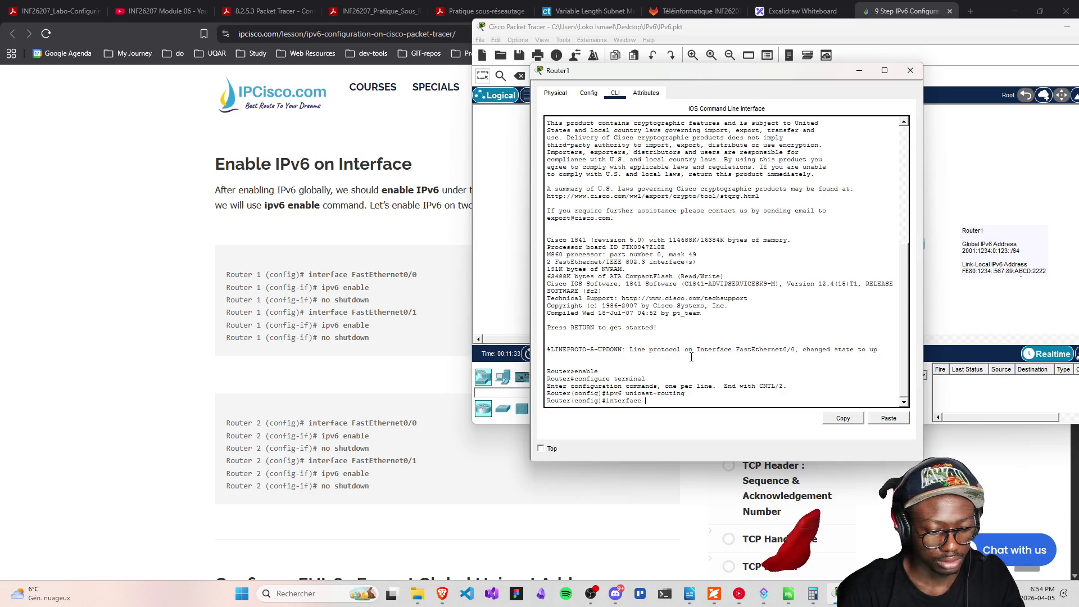
pyautogui.press('BackSpace')
pyautogui.write('E')
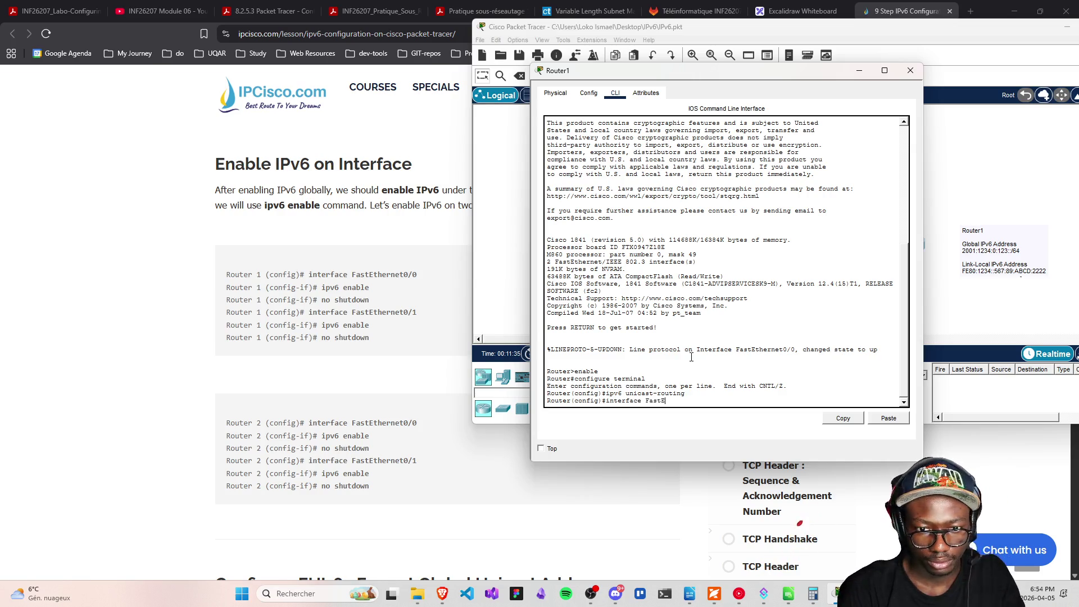
pyautogui.write('thernet')
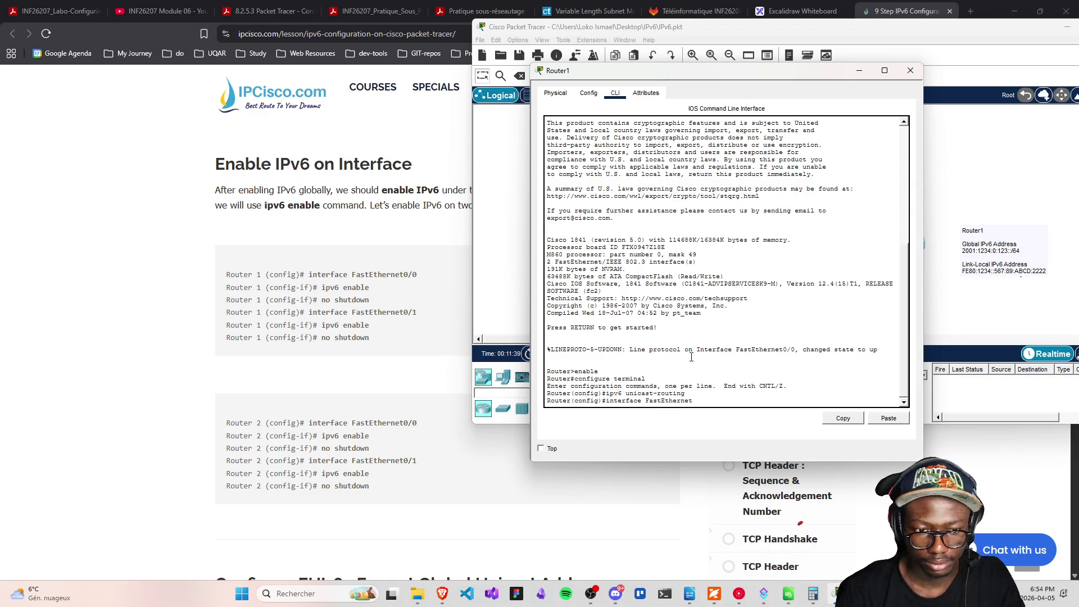
pyautogui.write('0/')
pyautogui.press('Return')
pyautogui.write('0')
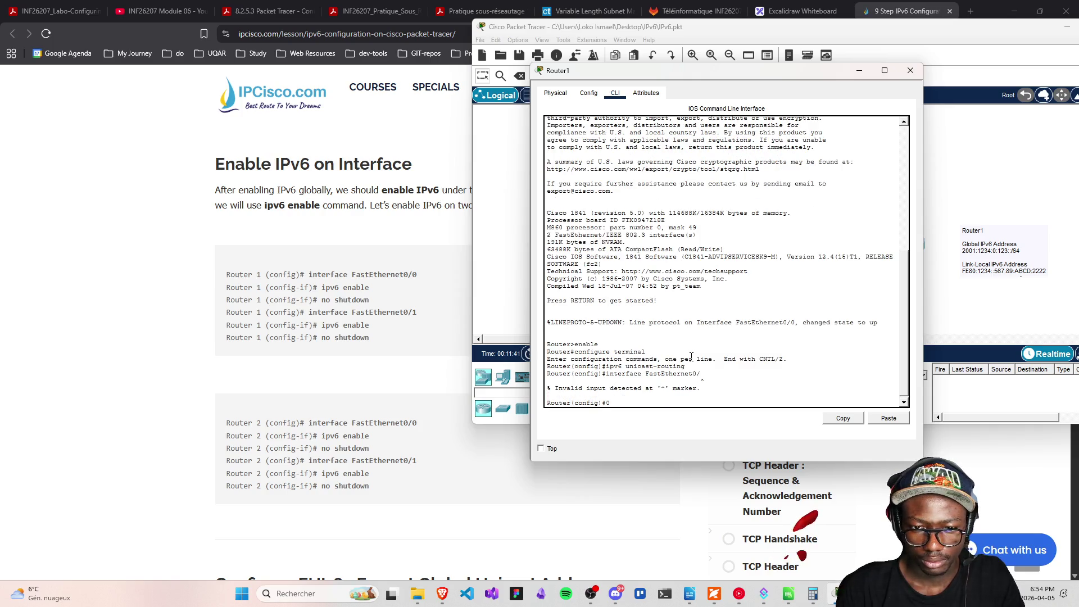
pyautogui.press('Up')
pyautogui.write('0')
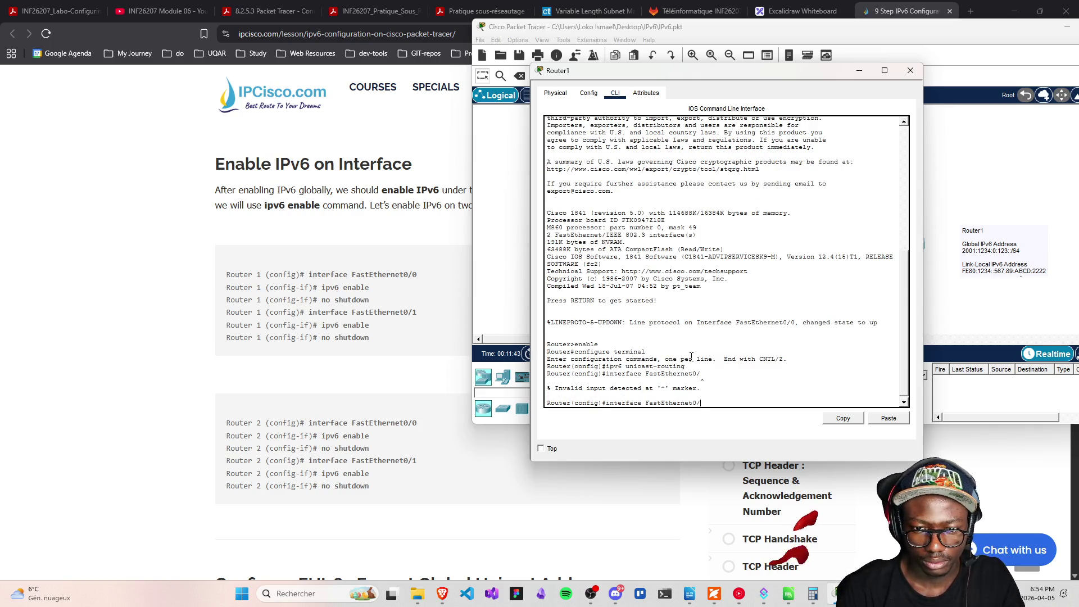
pyautogui.press('Return')
# Run ipv6 enable and no shutdown on FastEthernet0/0
pyautogui.press('Up')
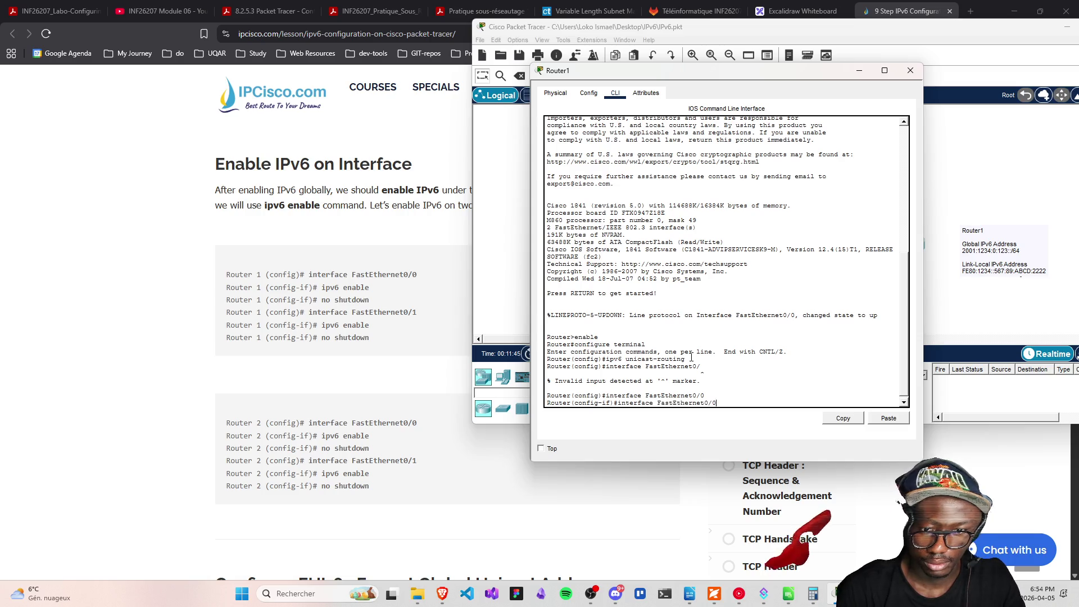
pyautogui.press('BackSpace')
pyautogui.press('BackSpace')
pyautogui.press('BackSpace')
pyautogui.write('ipv6')
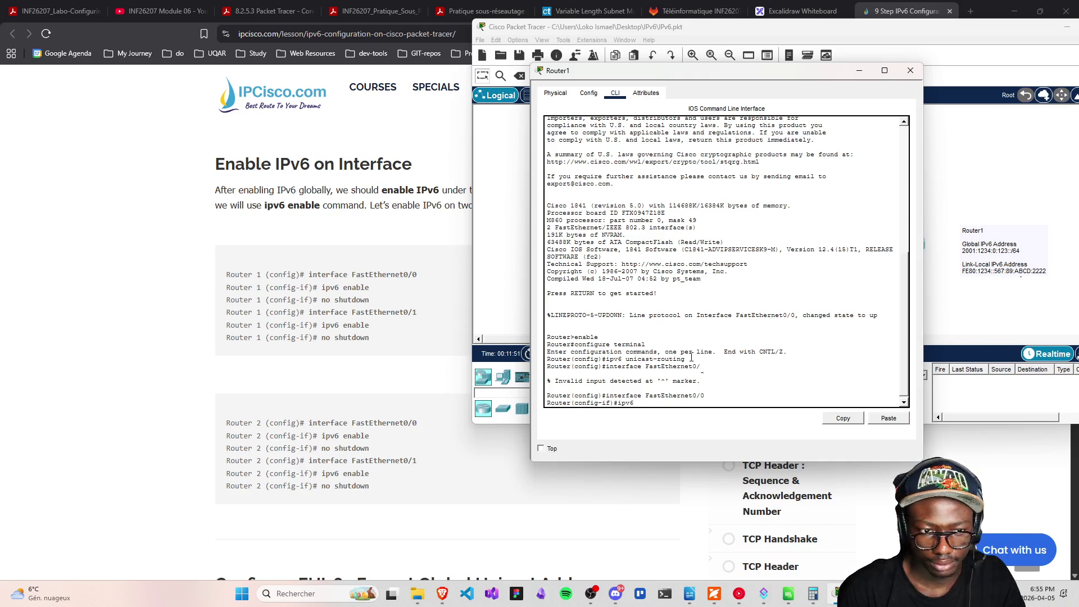
pyautogui.write(' enable')
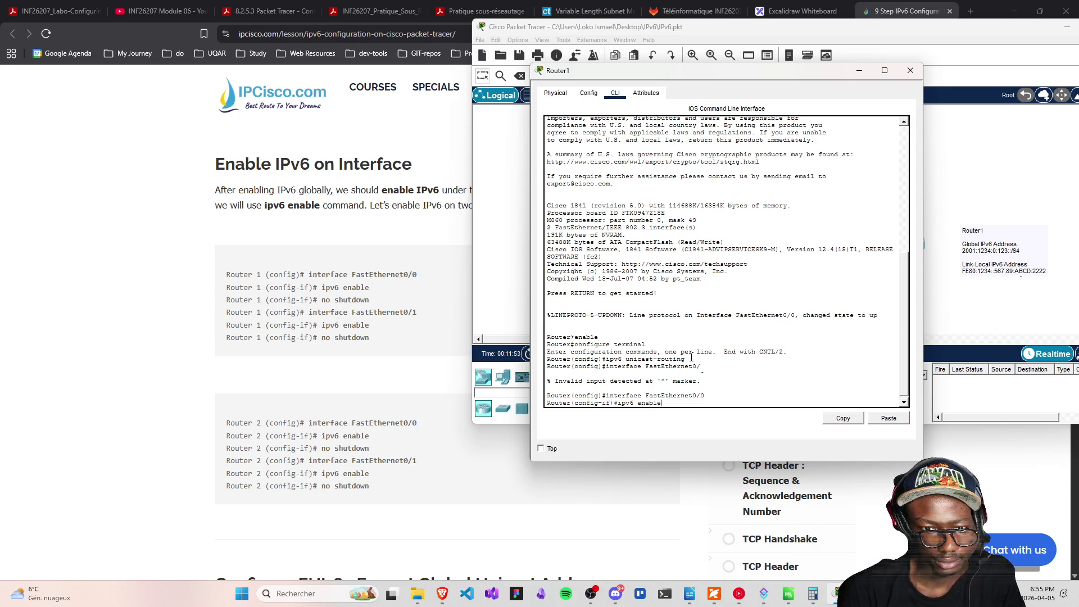
pyautogui.press('Return')
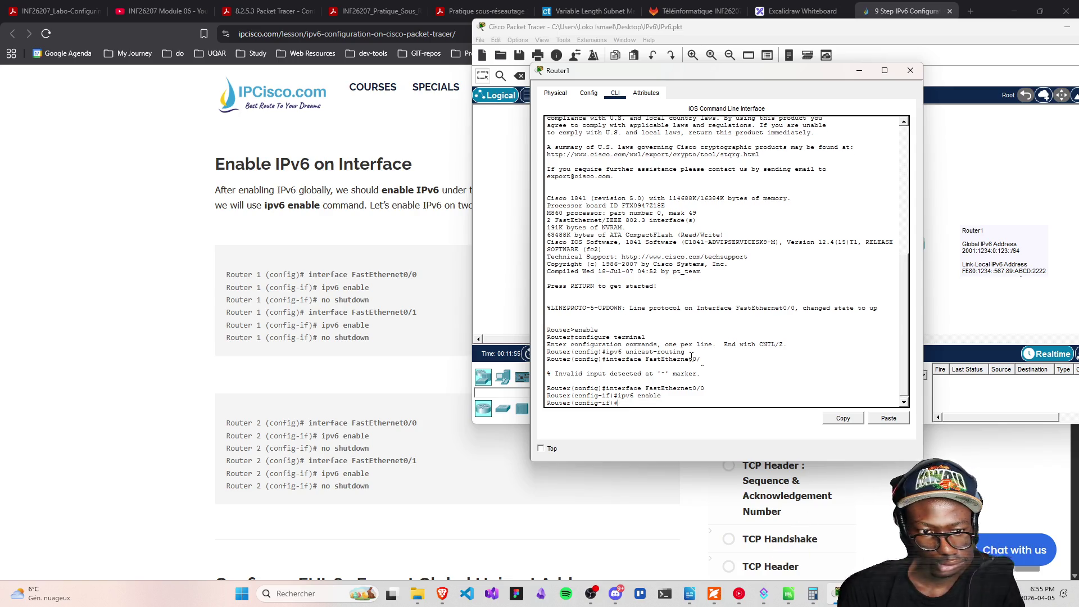
pyautogui.write('noshutdown')
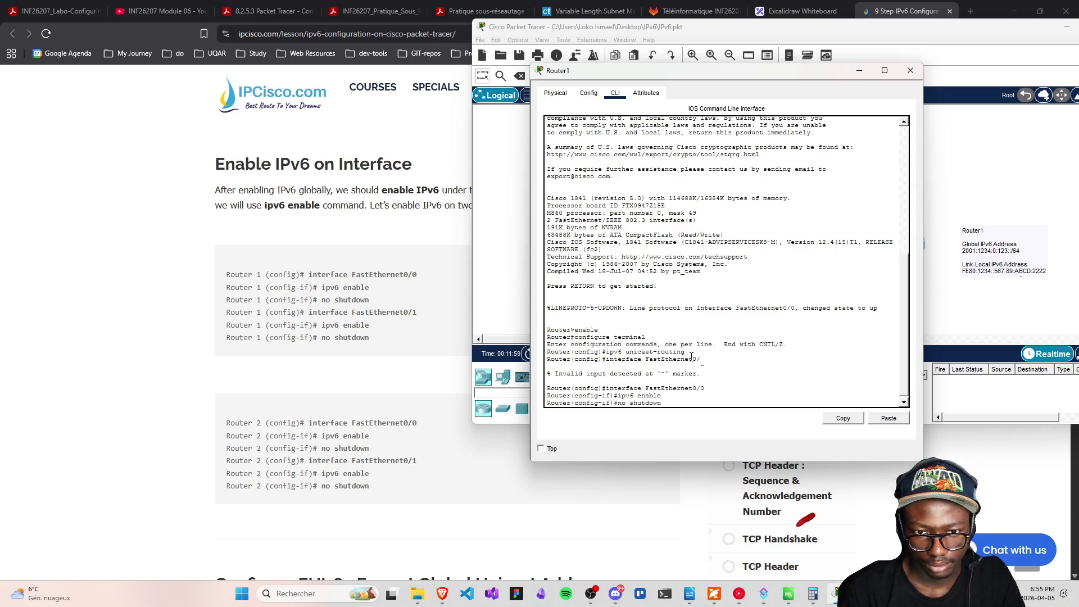
pyautogui.press('Return')
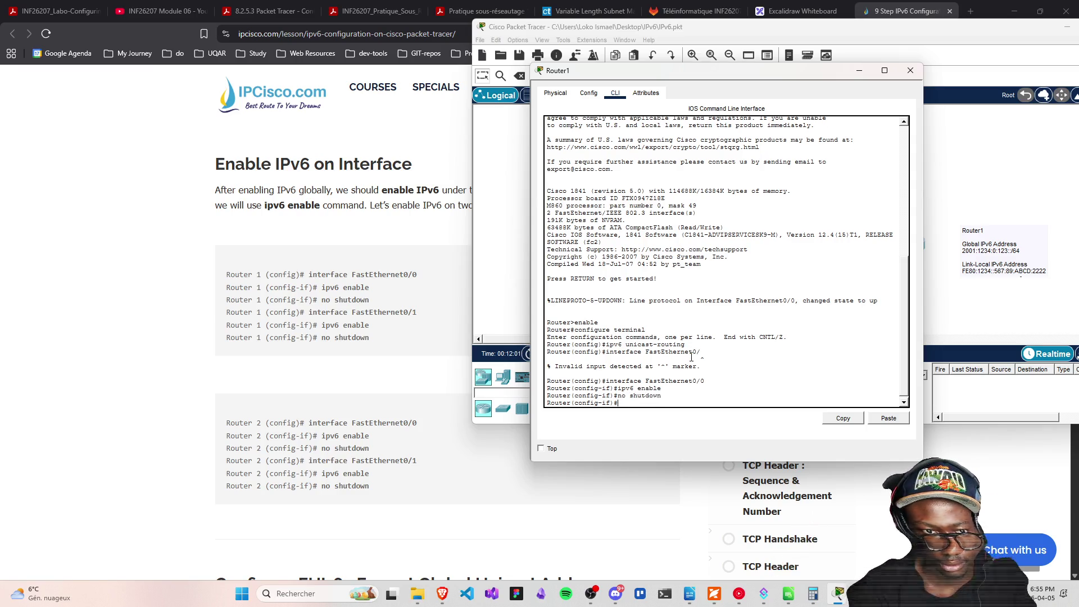
# Switch to FastEthernet0/1, enable IPv6 on it and bring it out of shutdown
pyautogui.write('ipv6 enable')
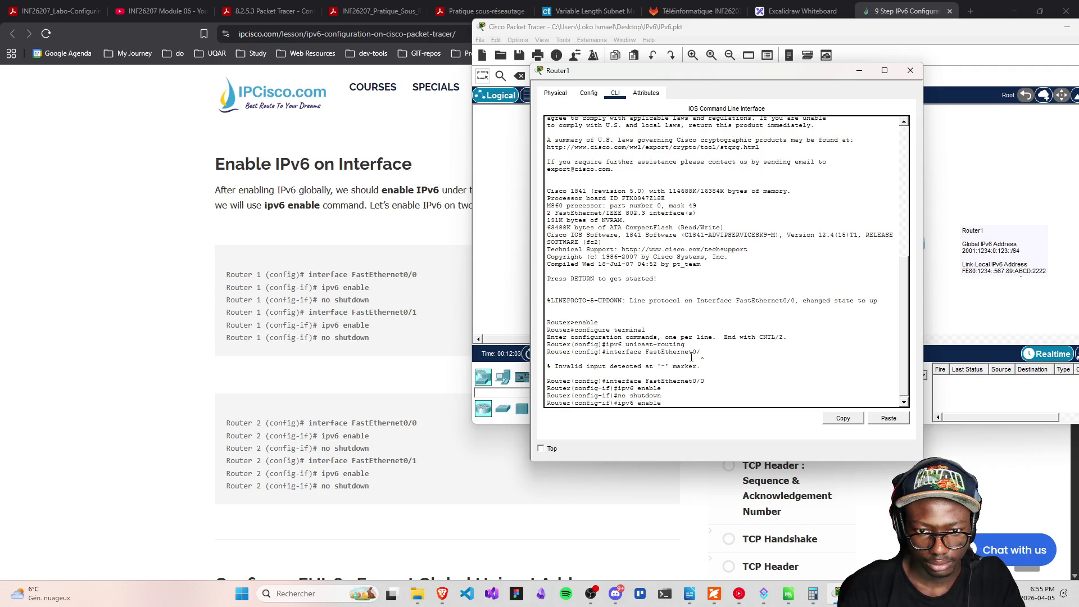
pyautogui.press('Up')
pyautogui.press('BackSpace')
pyautogui.press('Return')
pyautogui.write('ipv6 enable')
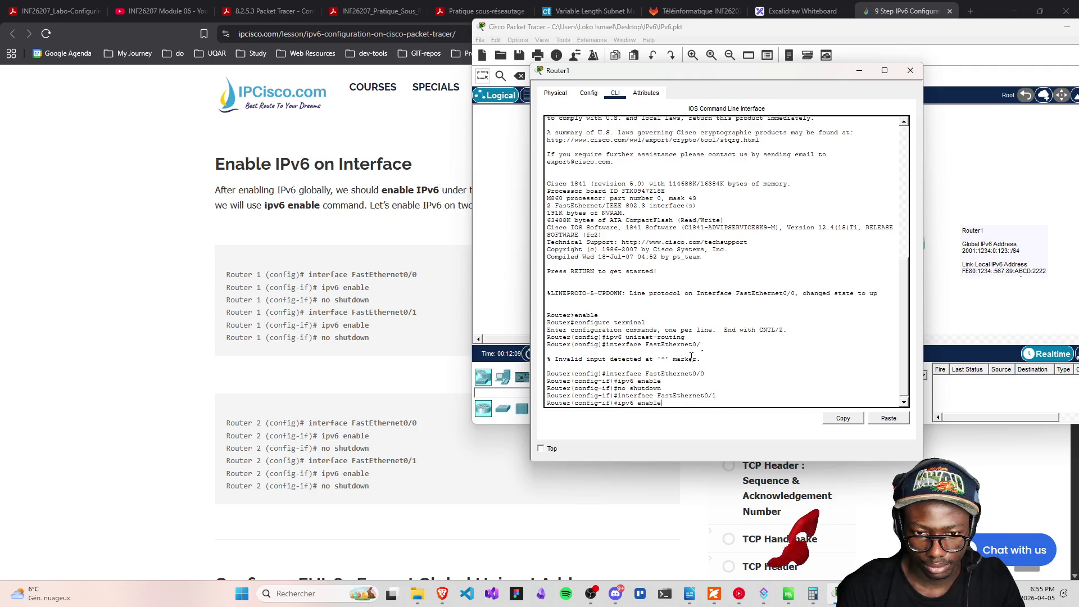
pyautogui.press('Return')
pyautogui.write('interface FastEthernet0/1')
pyautogui.press('Up')
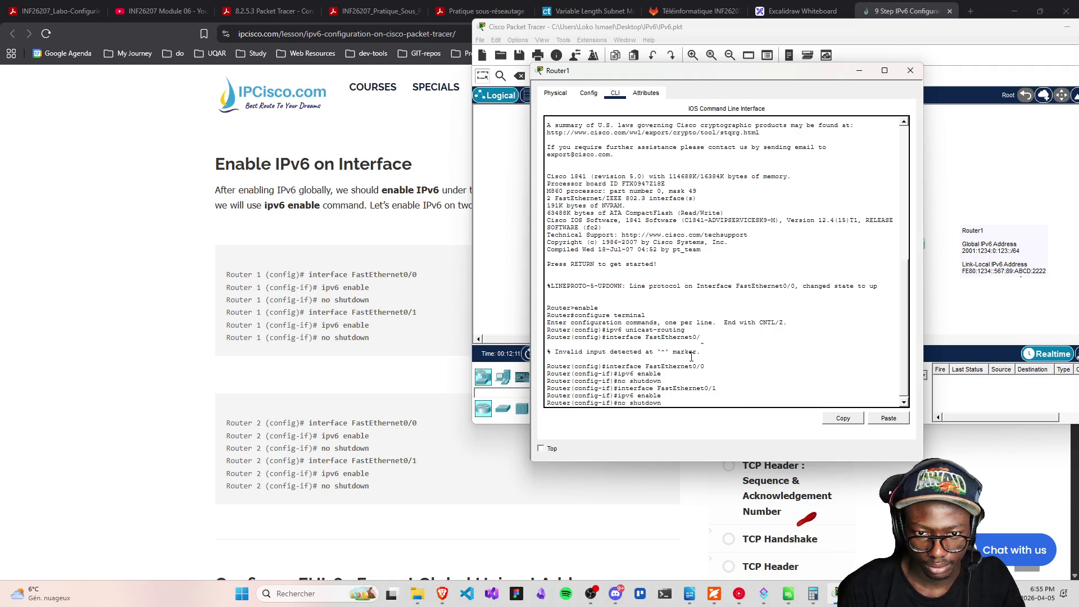
pyautogui.press('Return')
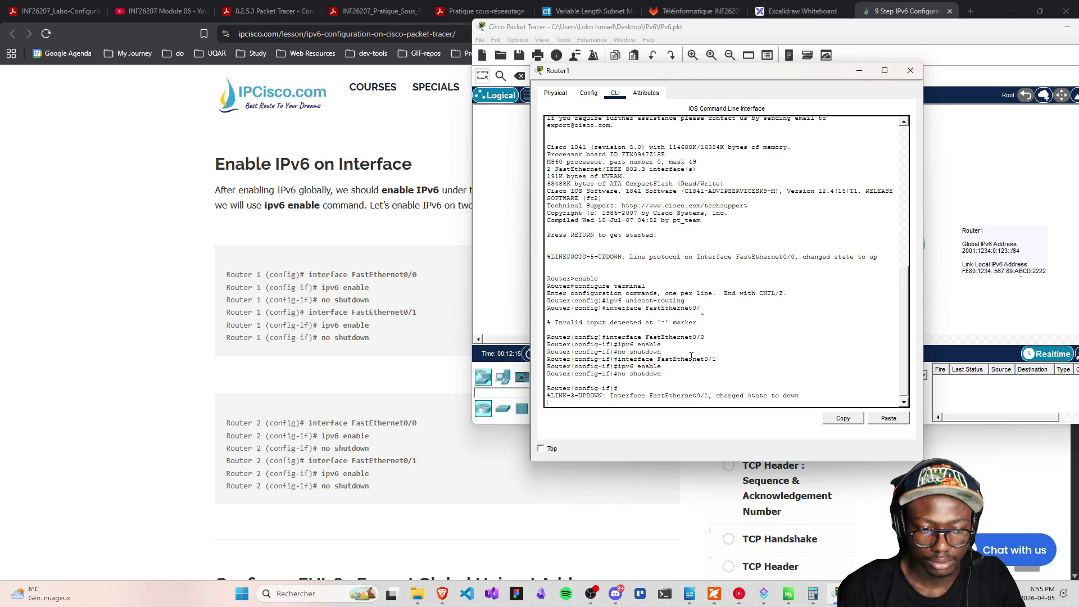
pyautogui.scroll(-5, 376, 390)
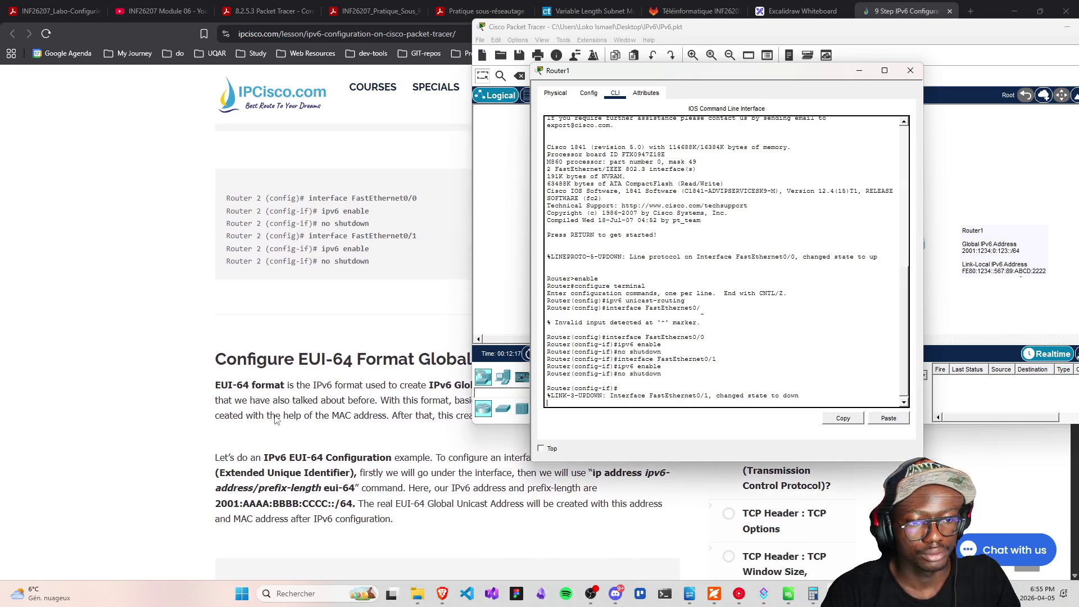
# Scroll the IPCisco lesson to the Router 1 example using 2001:AAAA:BBBB:CCCC::/64 eui-64
pyautogui.scroll(3, 375, 391)
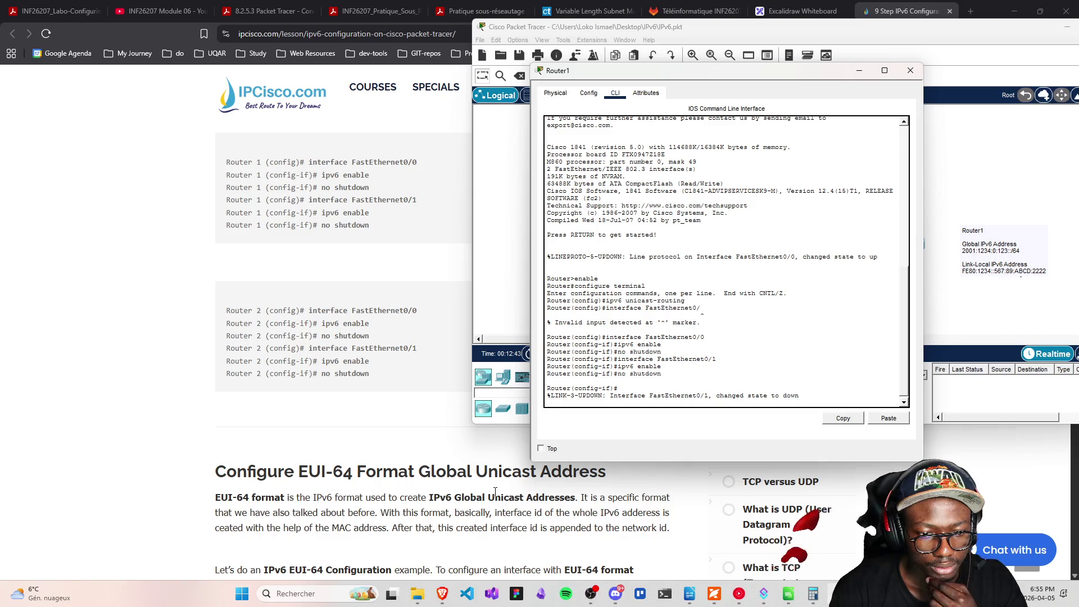
pyautogui.click(227, 511)
pyautogui.moveTo(227, 511); pyautogui.dragTo(375, 511)
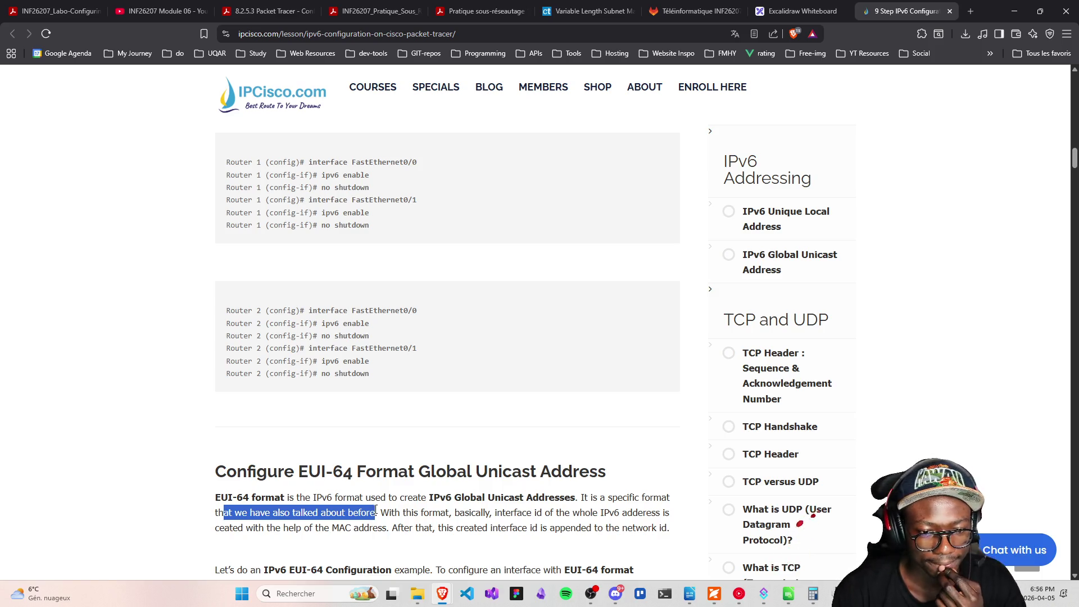
pyautogui.scroll(-1, 390, 456)
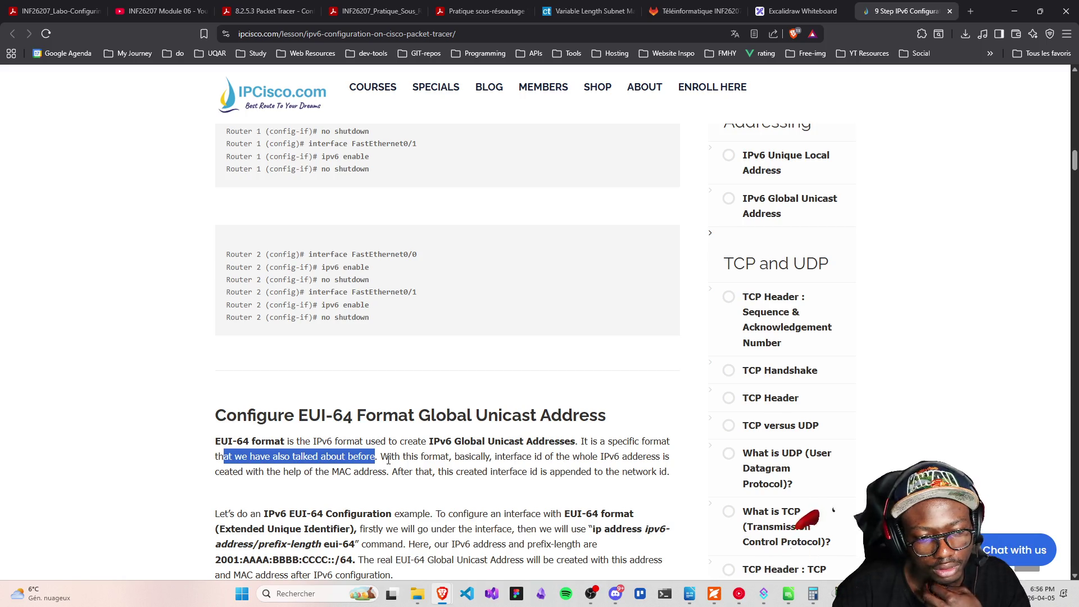
pyautogui.scroll(-2, 387, 462)
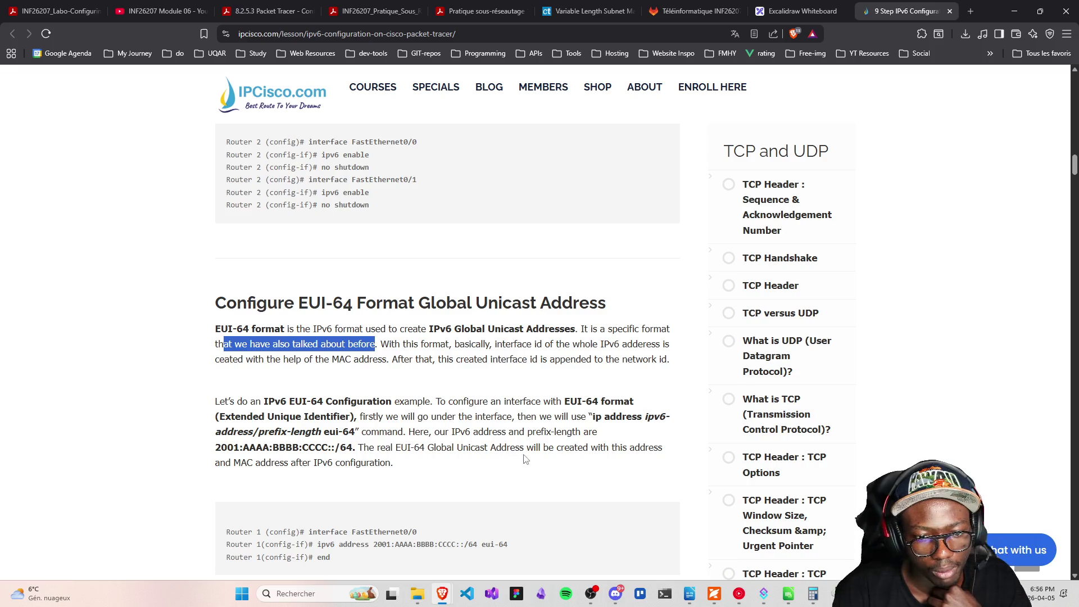
pyautogui.scroll(-1, 417, 515)
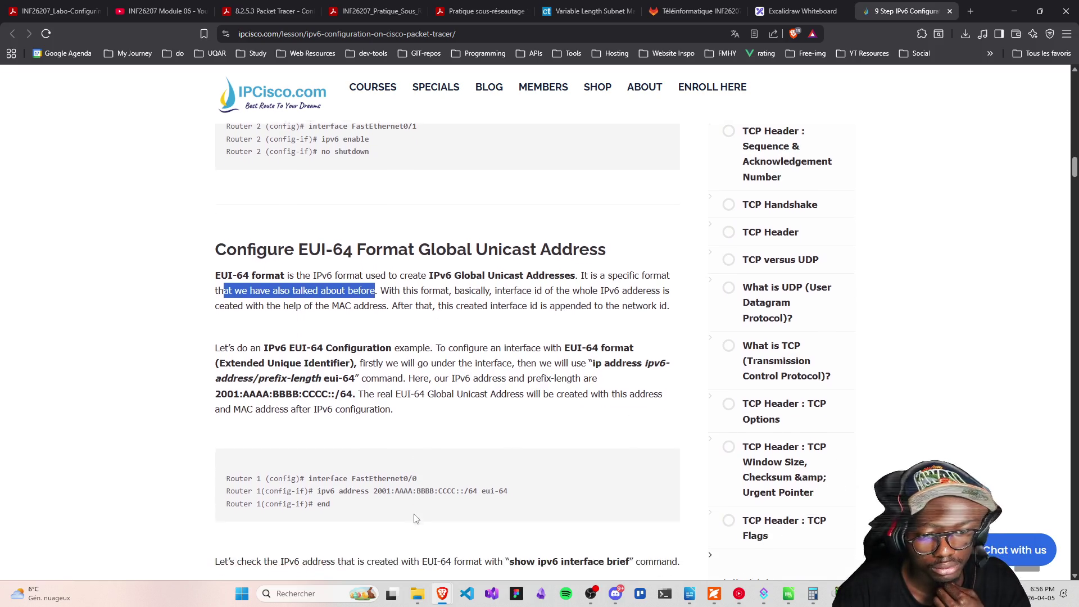
pyautogui.click(740, 594)
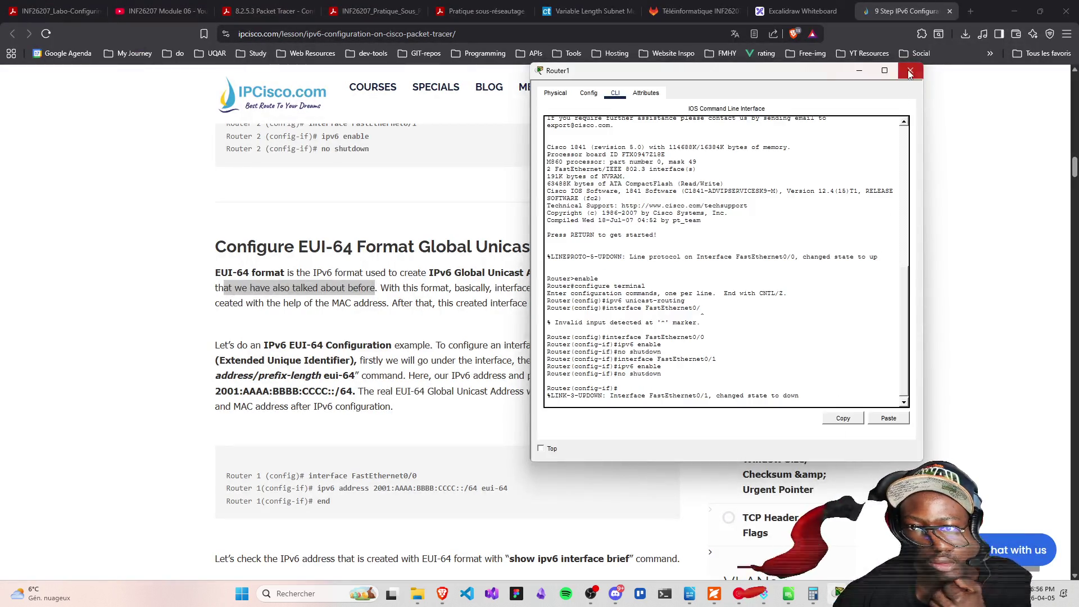
# Close Router1's console and select Router0's global address 2001:1234:0:123::/64 in its note
pyautogui.click(911, 70)
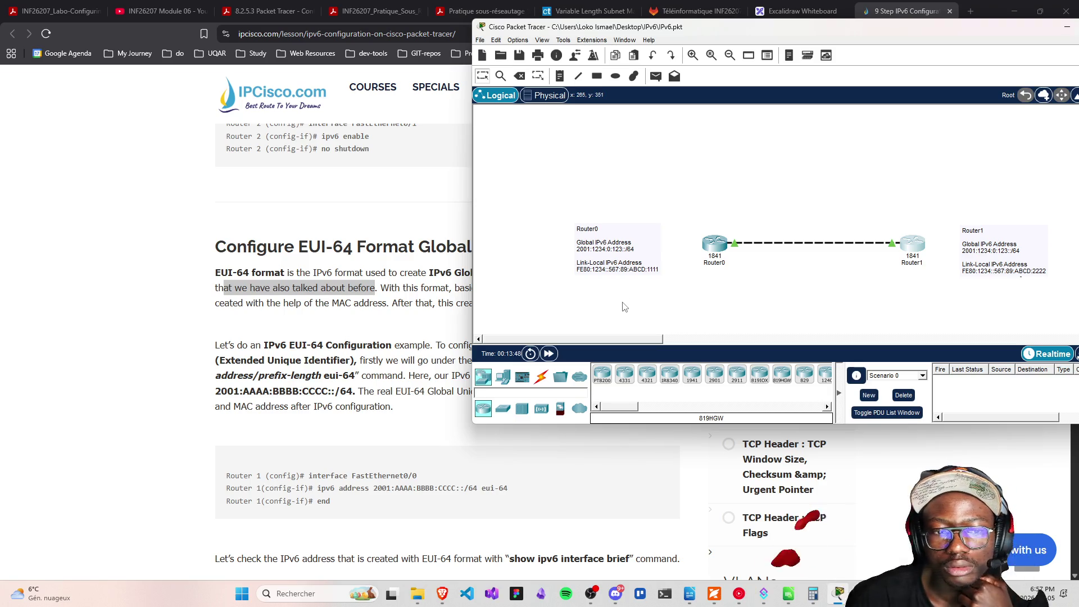
pyautogui.doubleClick(579, 255)
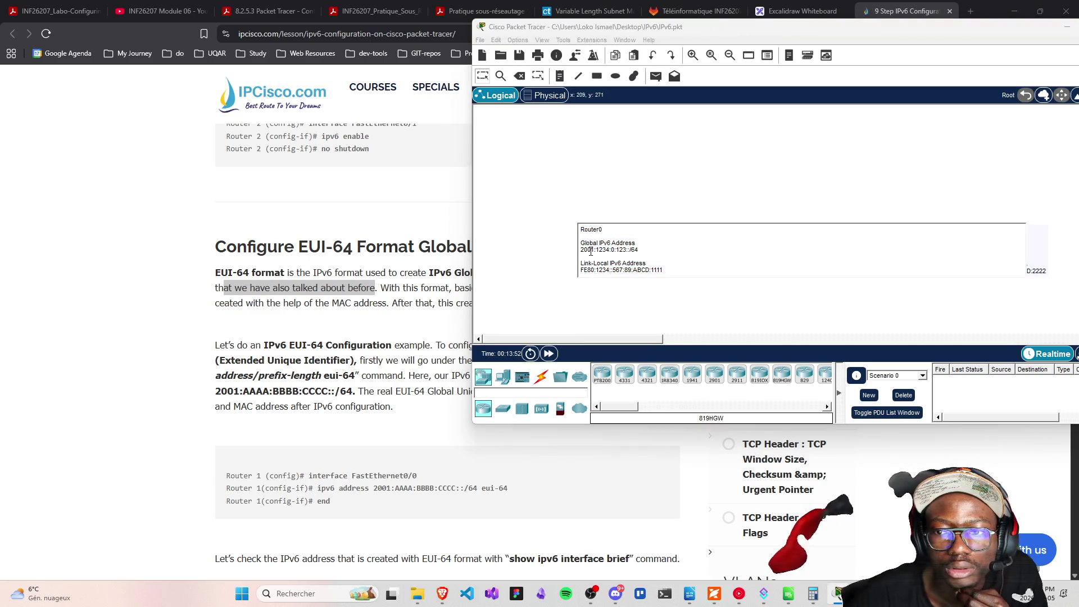
pyautogui.moveTo(581, 250); pyautogui.dragTo(615, 250)
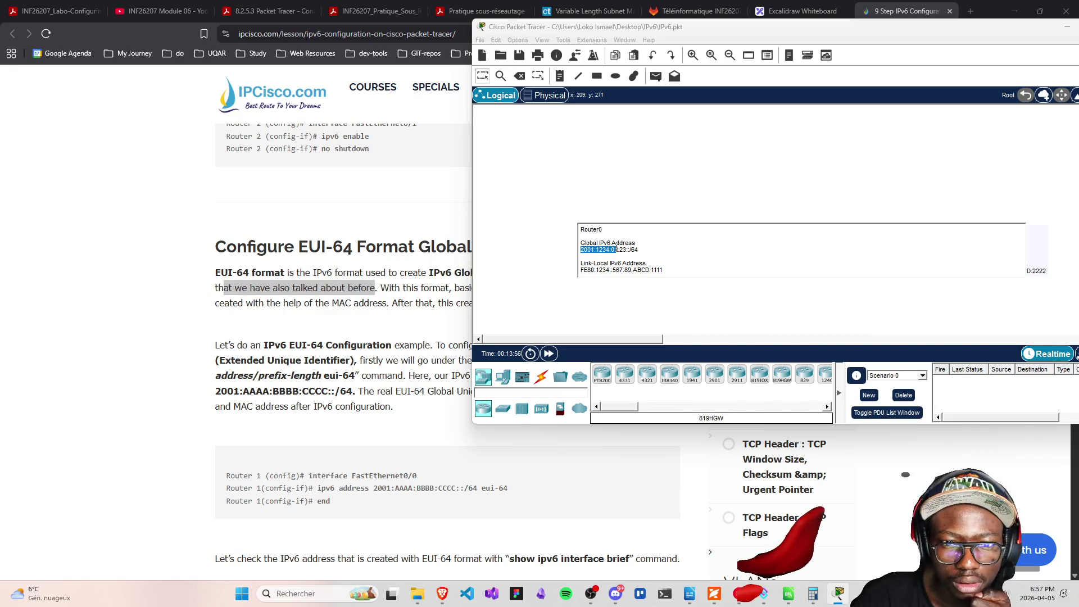
pyautogui.moveTo(581, 249); pyautogui.dragTo(646, 249)
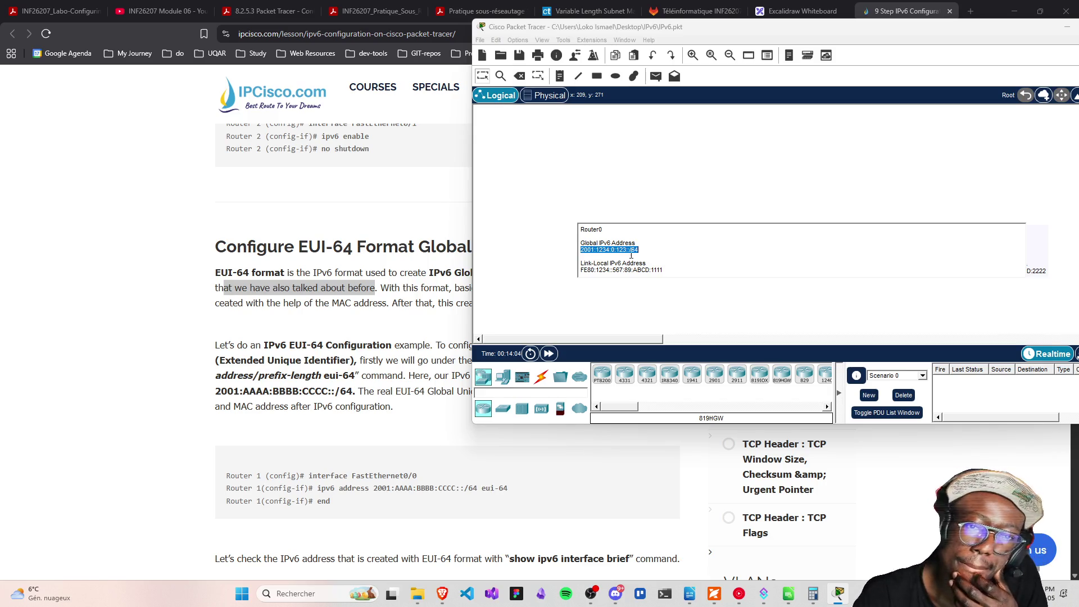
pyautogui.click(597, 173)
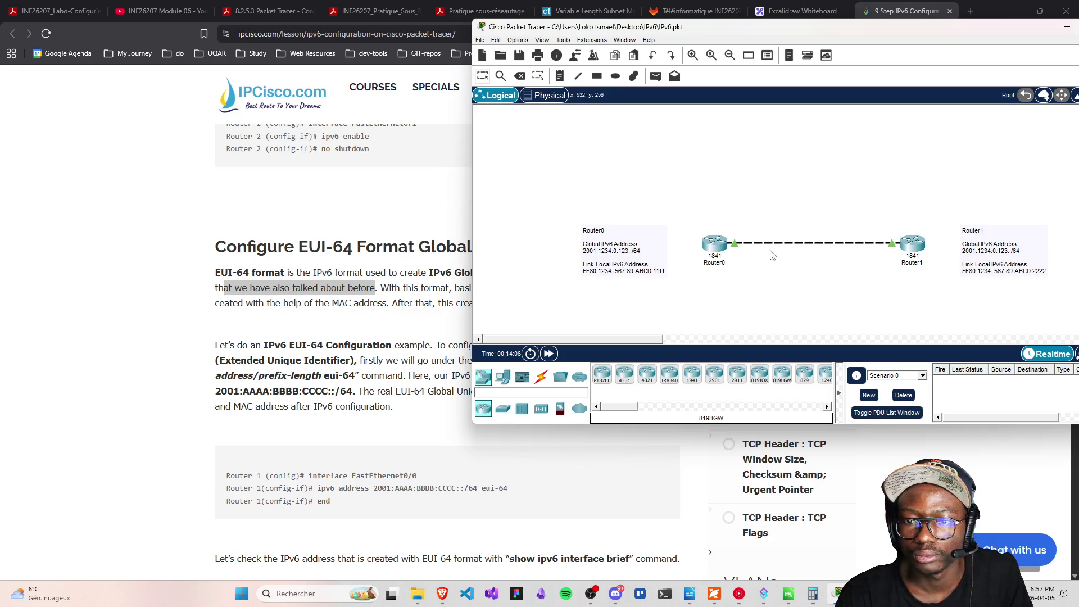
# Open Router0's command line beside the topology and reselect its global address line
pyautogui.moveTo(717, 252)
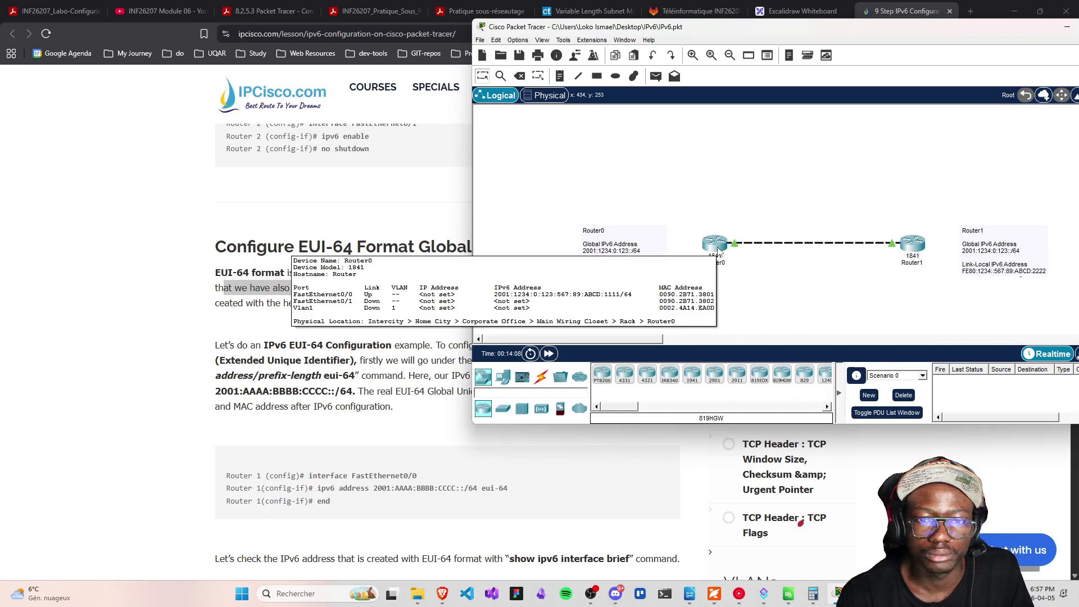
pyautogui.click(716, 248)
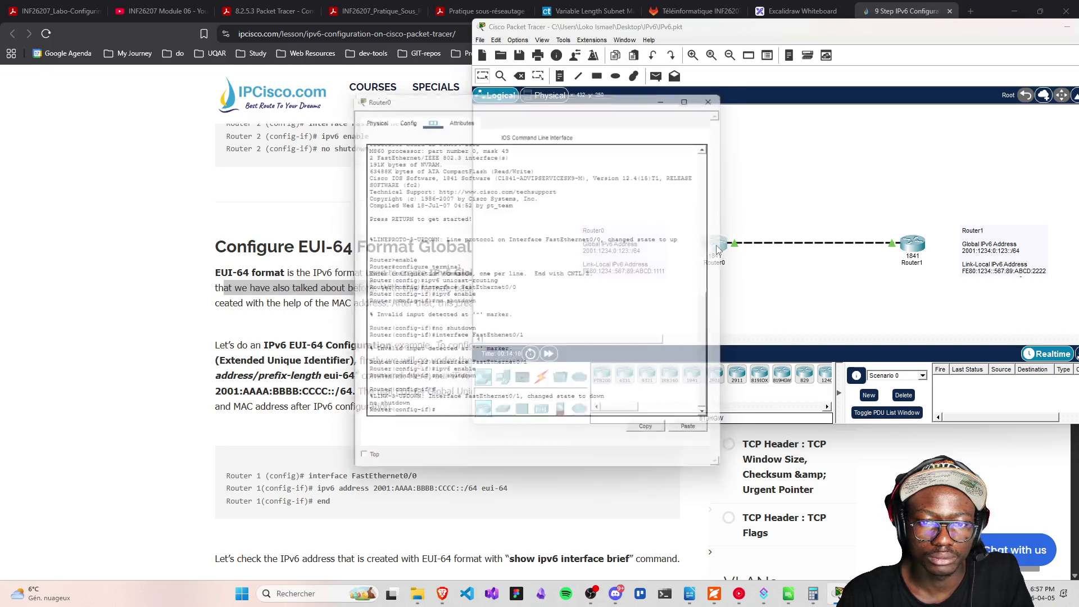
pyautogui.moveTo(459, 101); pyautogui.dragTo(688, 108)
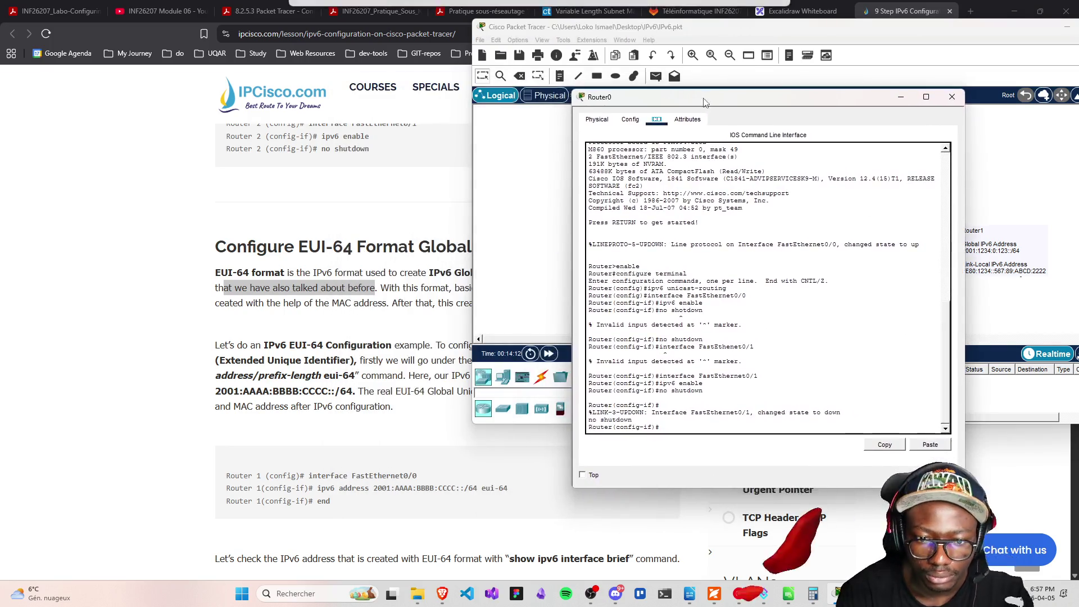
pyautogui.click(549, 240)
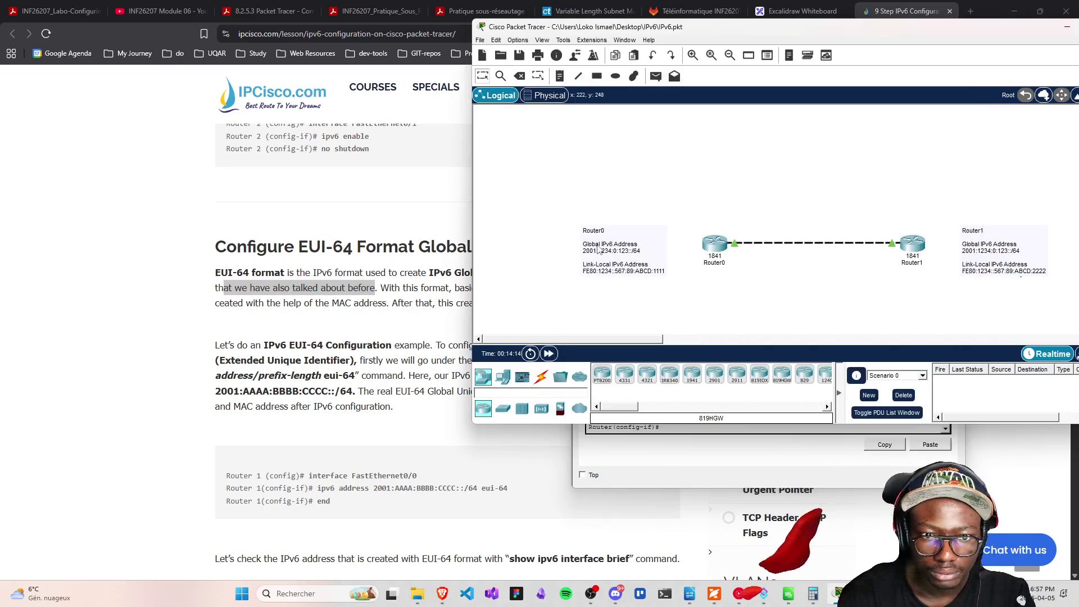
pyautogui.doubleClick(588, 249)
pyautogui.tripleClick(588, 249)
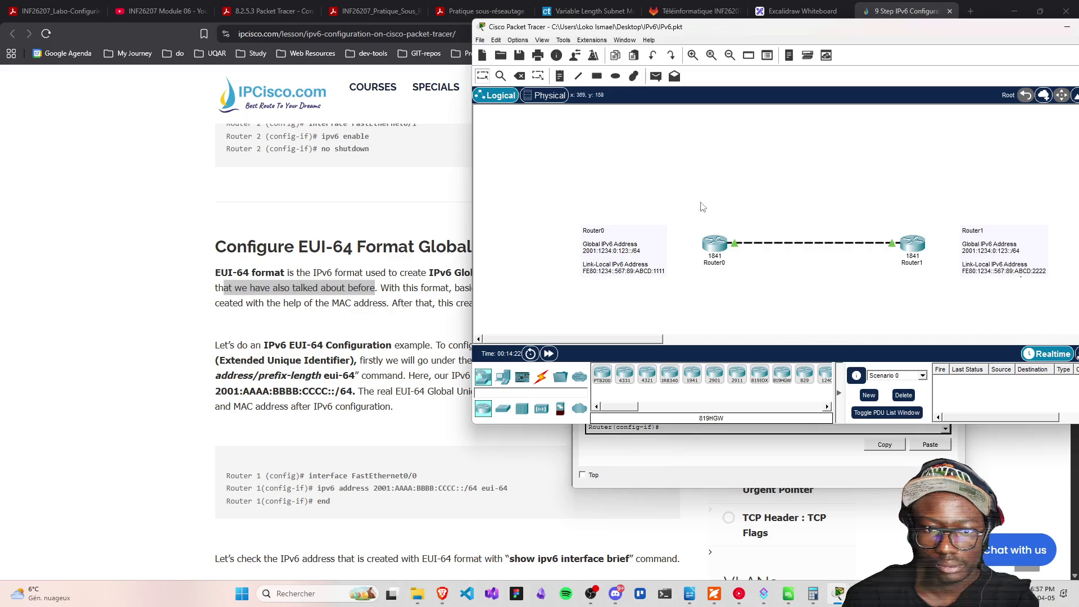
pyautogui.click(887, 467)
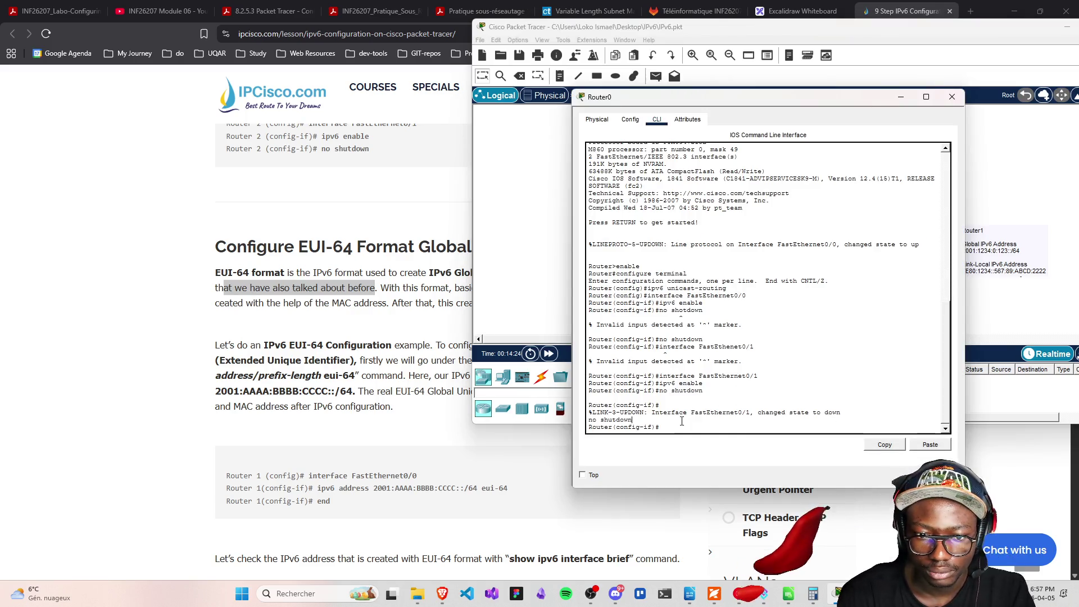
# Give Router0's FastEthernet0/0 ipv6 address 2001:1234:0:123::/64 eui-64, then exit with end
pyautogui.write('terface')
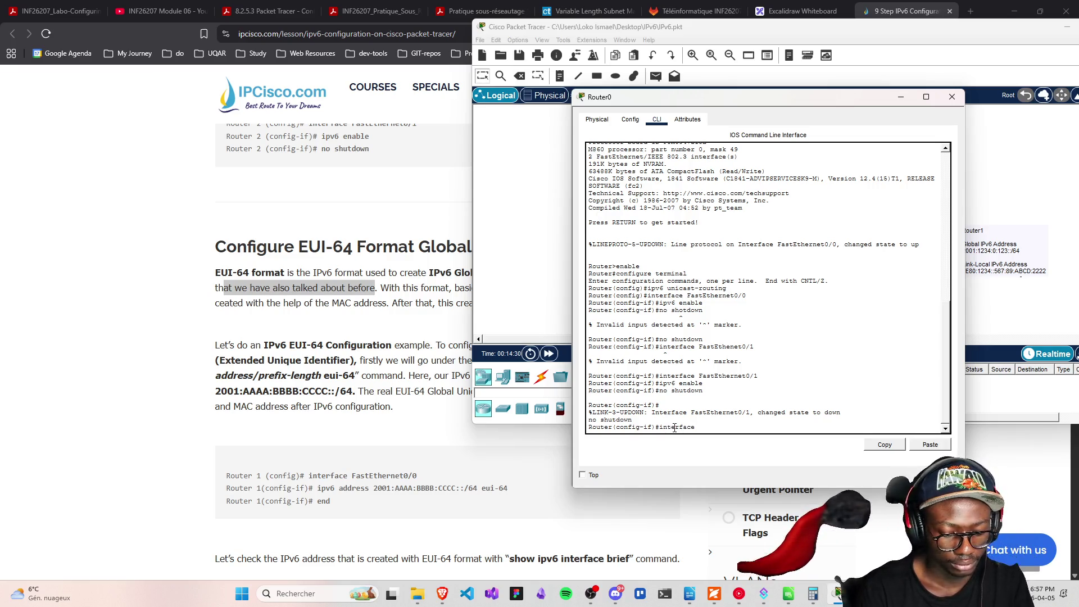
pyautogui.write(' FastE')
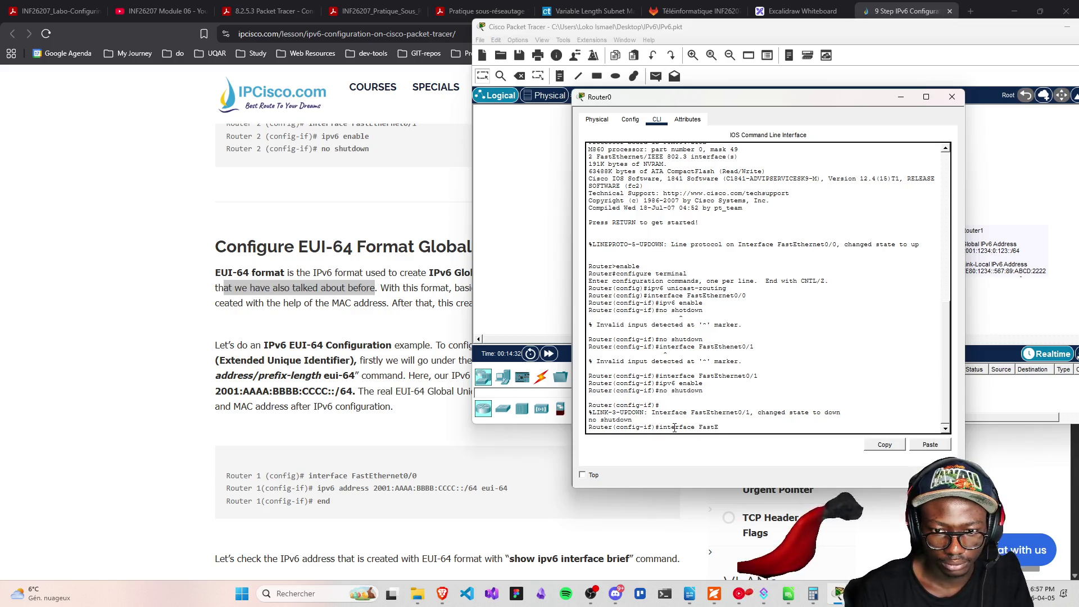
pyautogui.write('thernet')
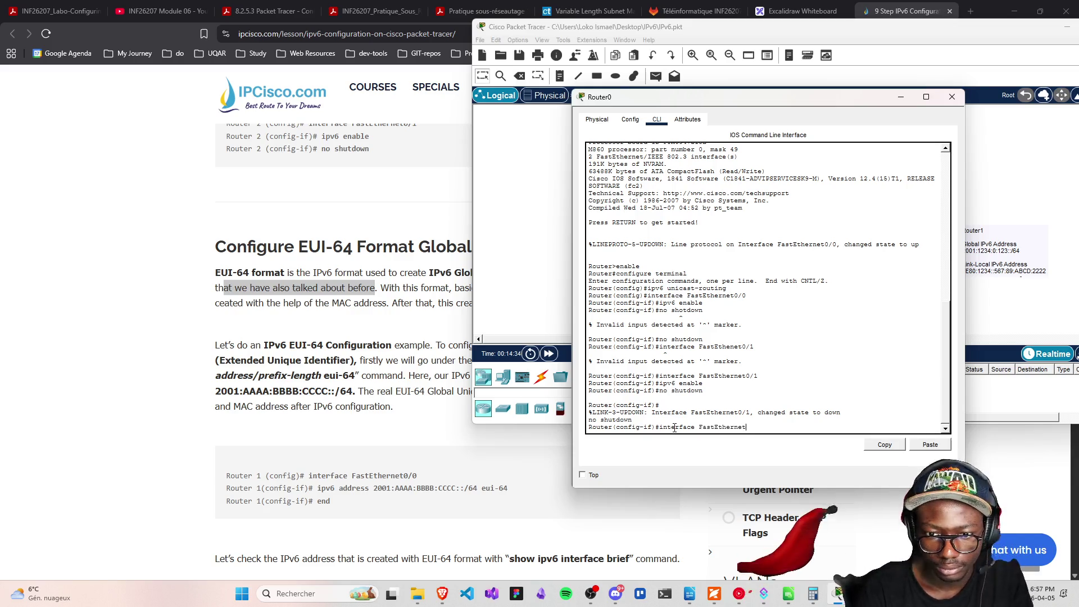
pyautogui.write('0/0')
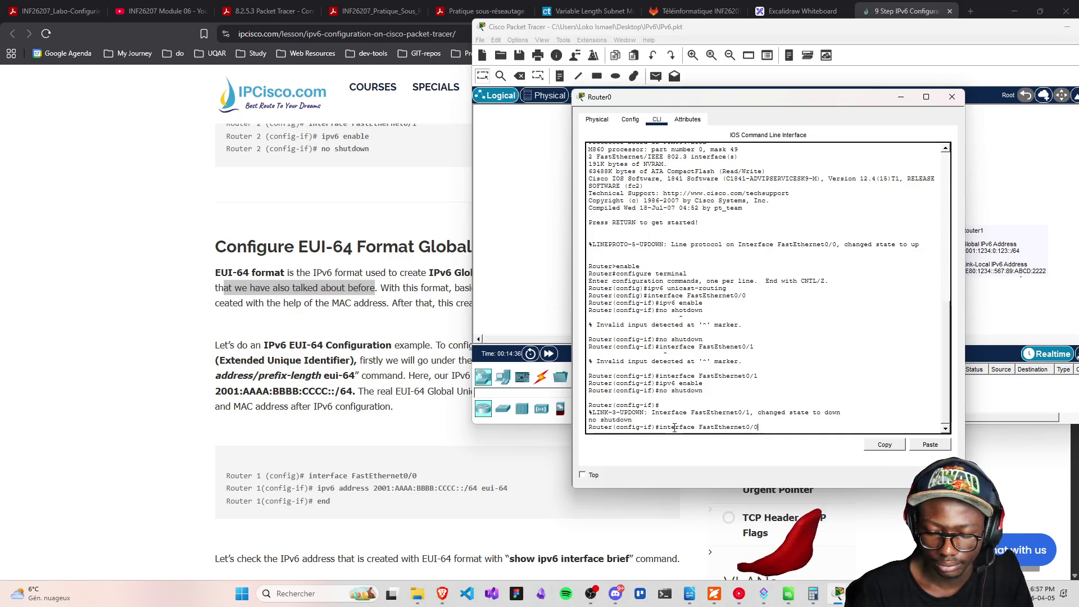
pyautogui.press('Return')
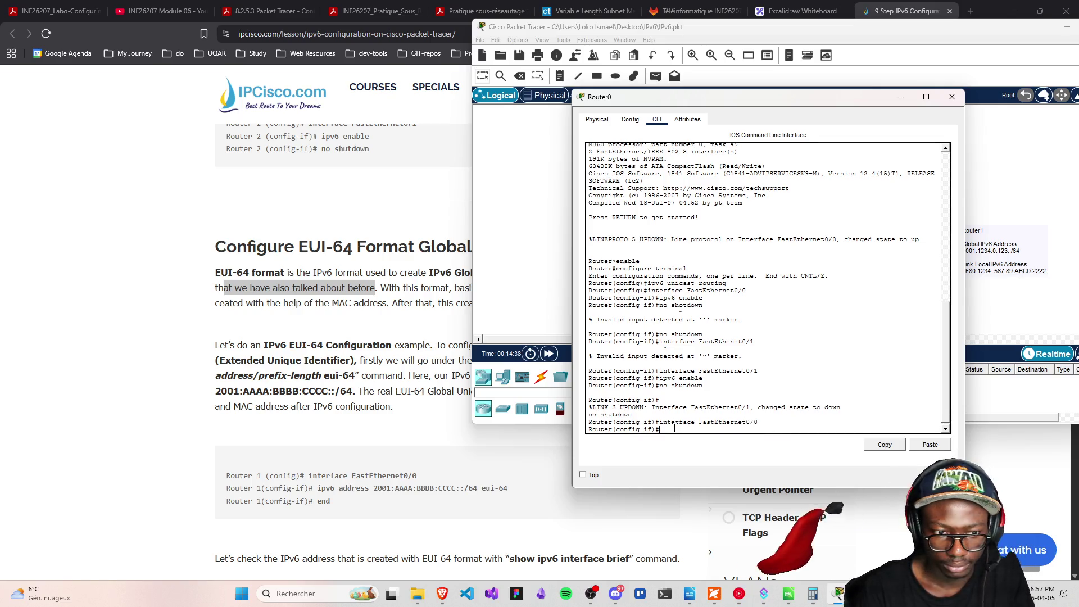
pyautogui.write('ipv6')
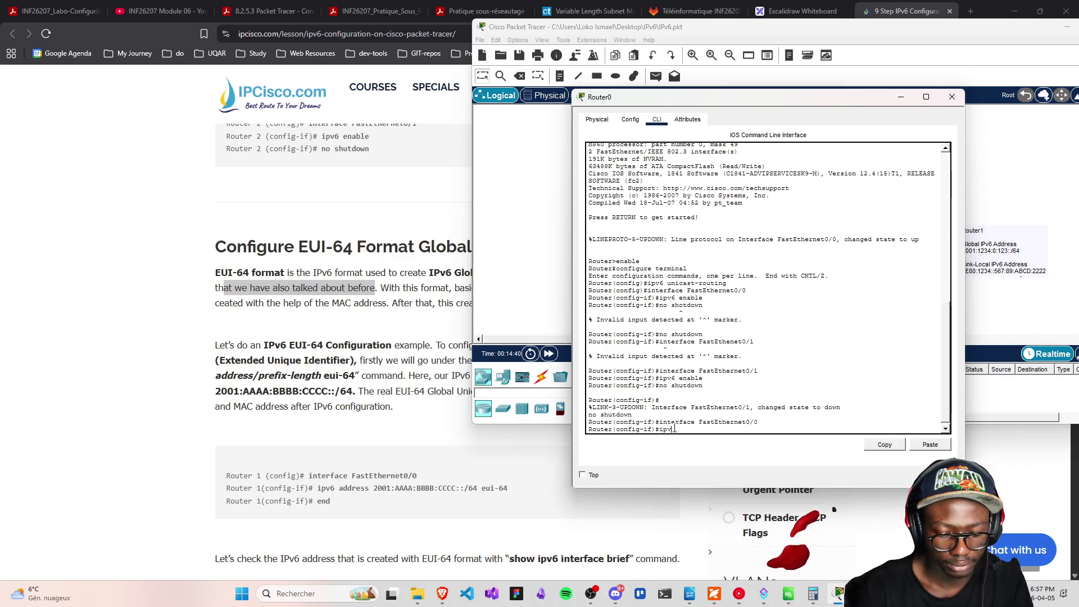
pyautogui.write(' add')
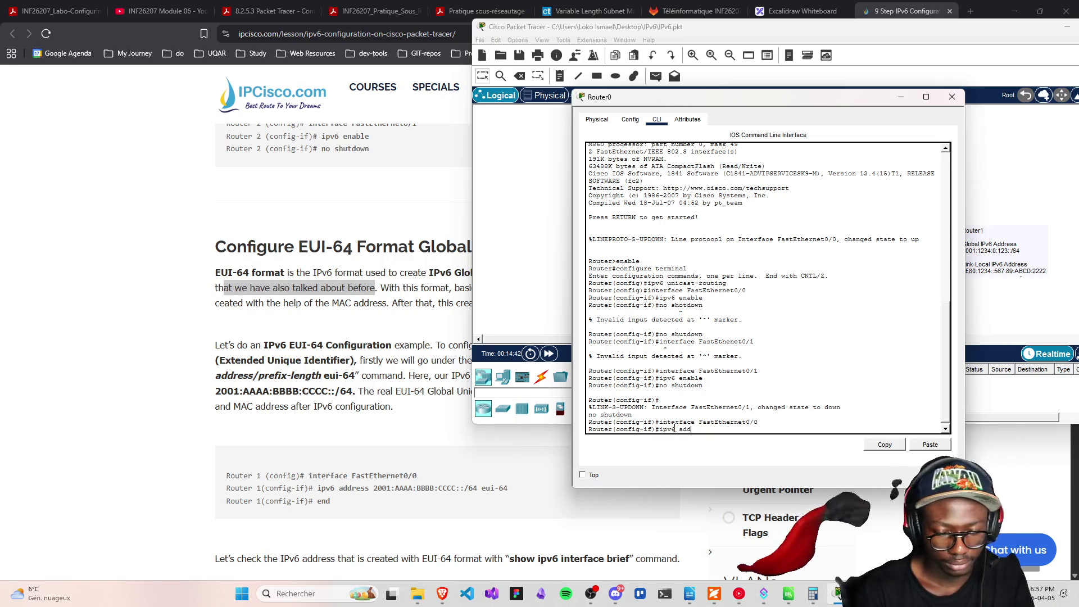
pyautogui.write('ress 2001:')
pyautogui.press('BackSpace')
pyautogui.press('BackSpace')
pyautogui.press('BackSpace')
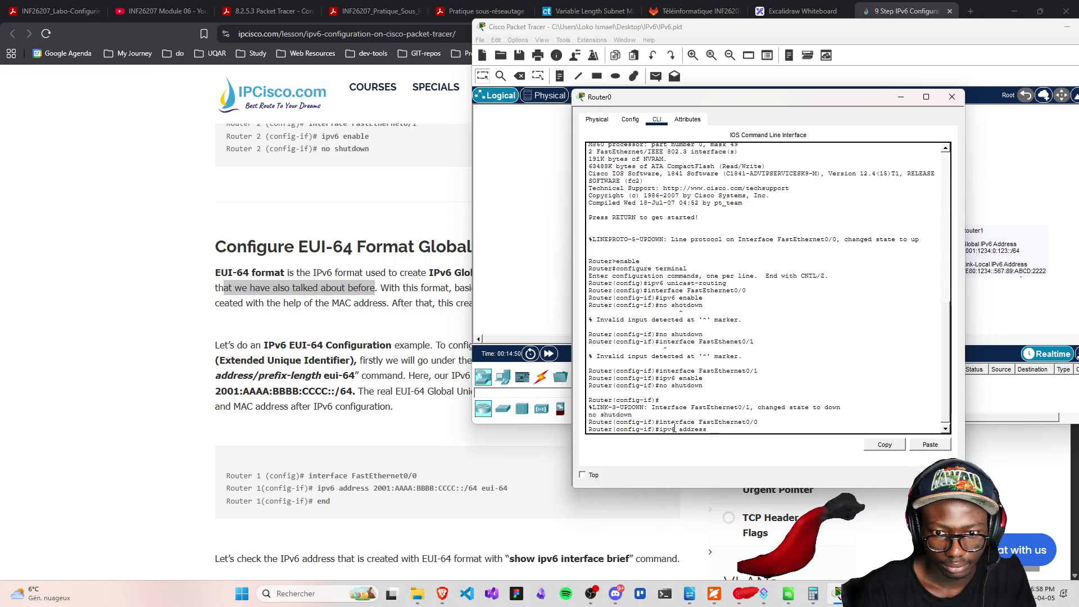
pyautogui.write('2001:1234:0:123::/64')
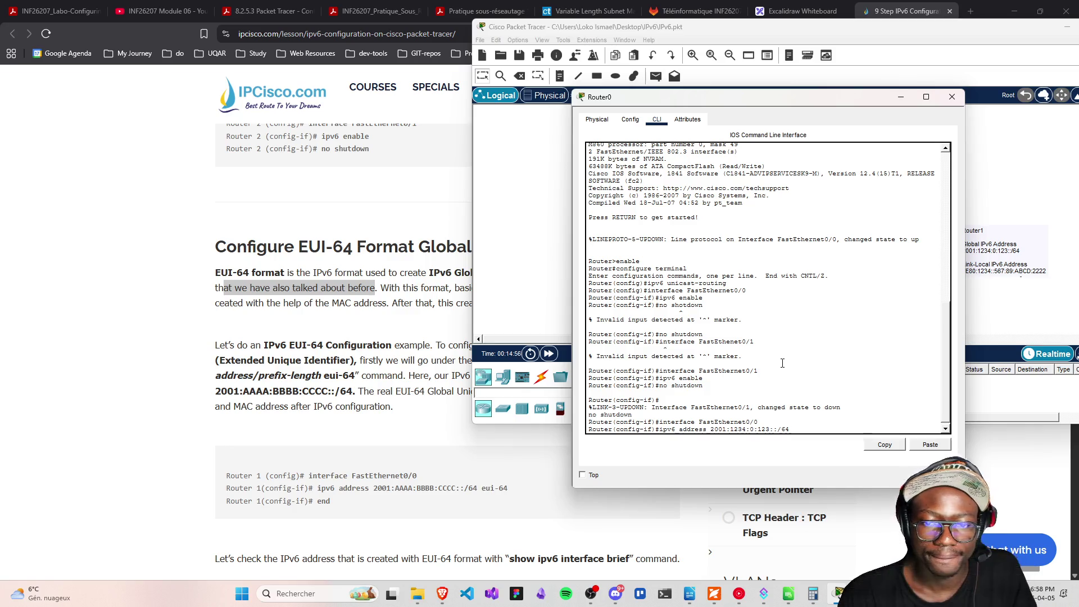
pyautogui.write(' eui')
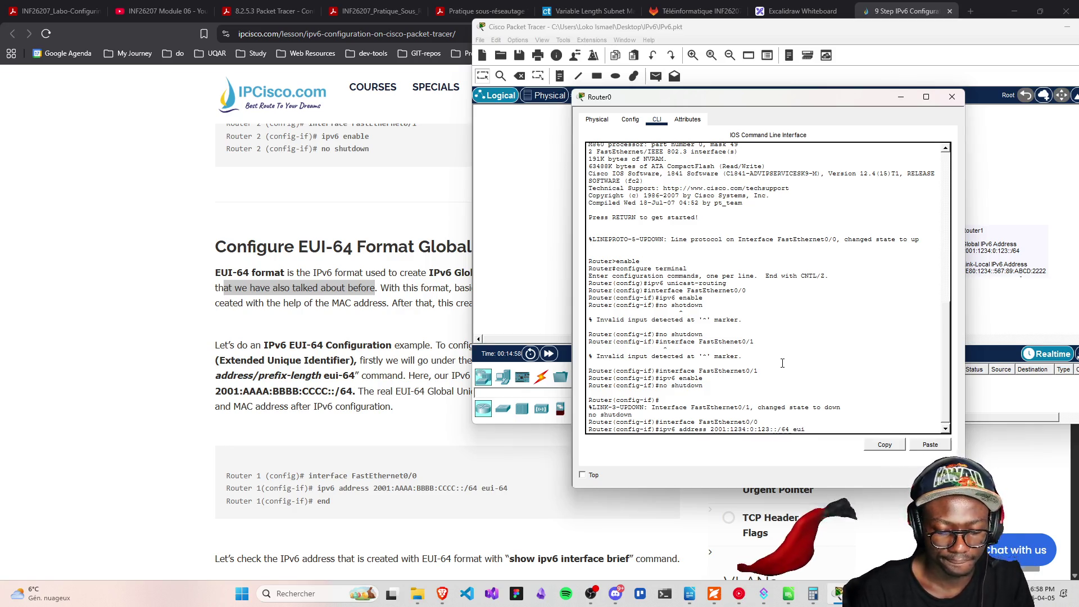
pyautogui.write('-64')
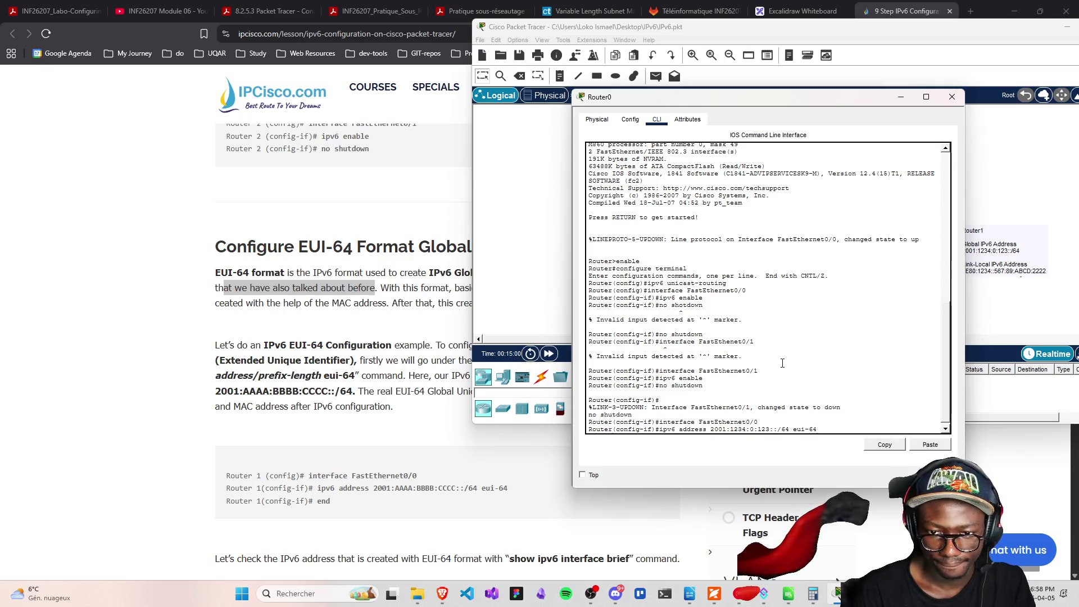
pyautogui.press('Return')
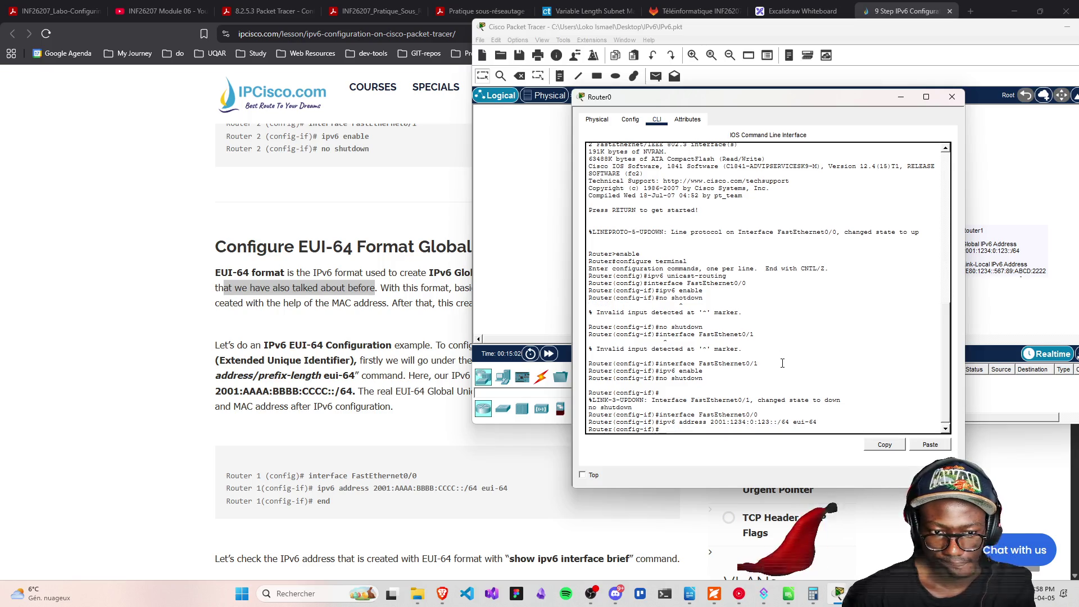
pyautogui.write('end')
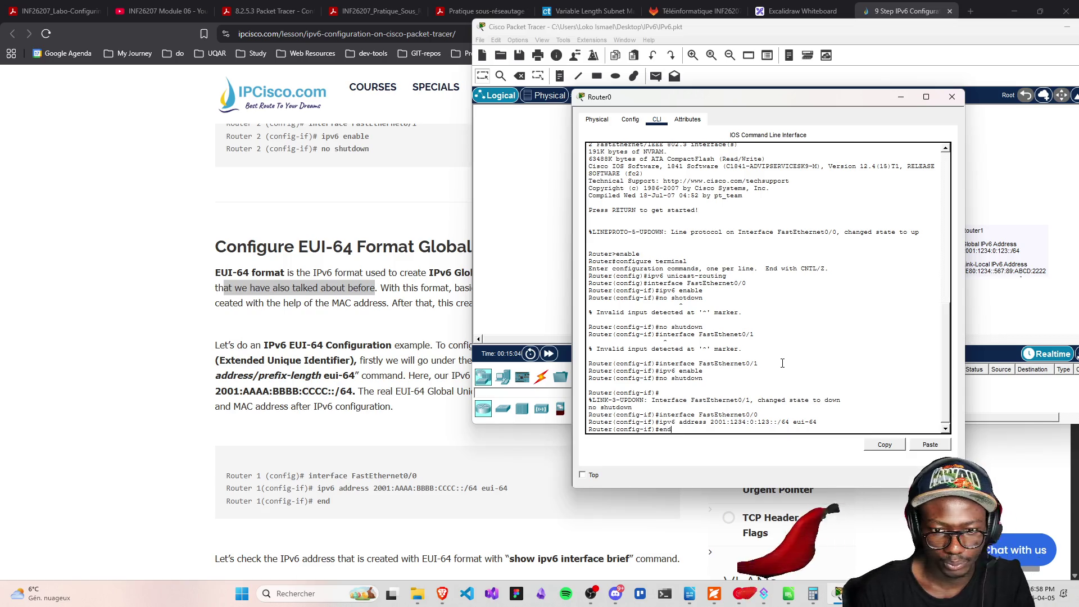
pyautogui.press('Return')
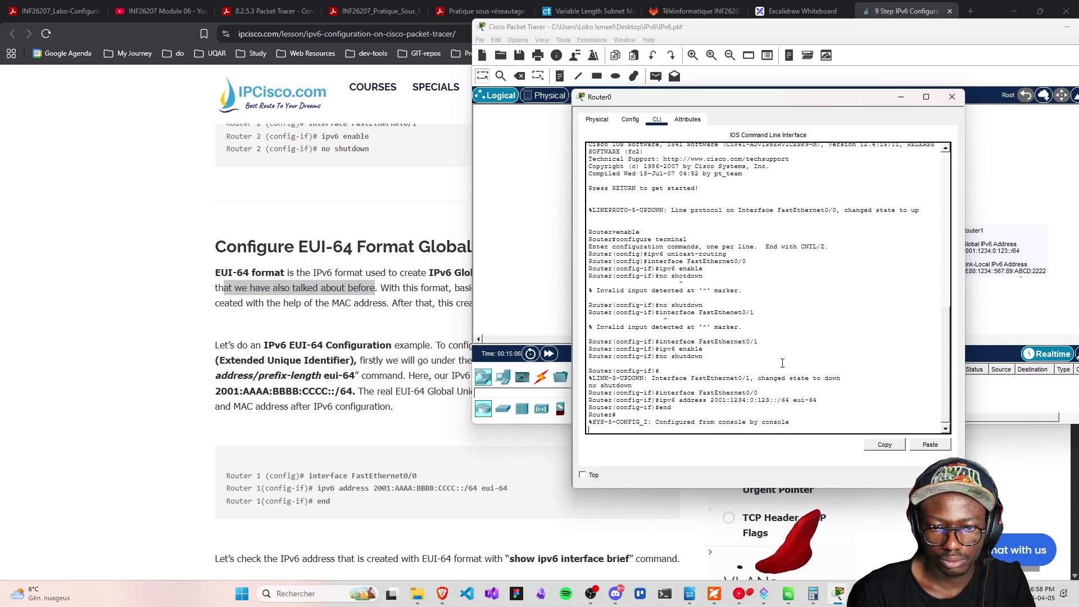
pyautogui.scroll(-2, 366, 436)
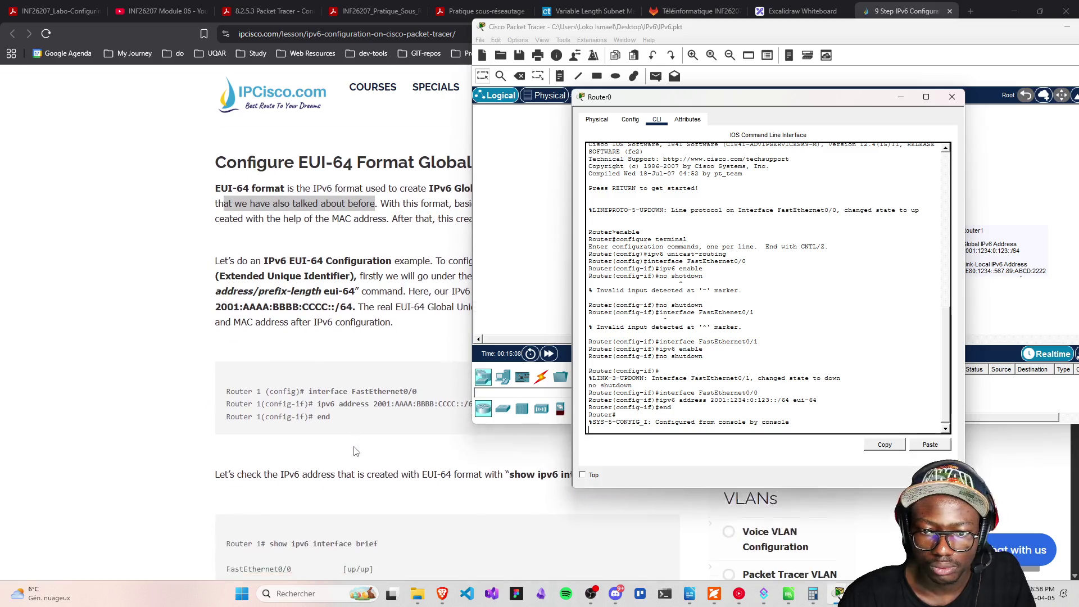
pyautogui.scroll(1, 352, 461)
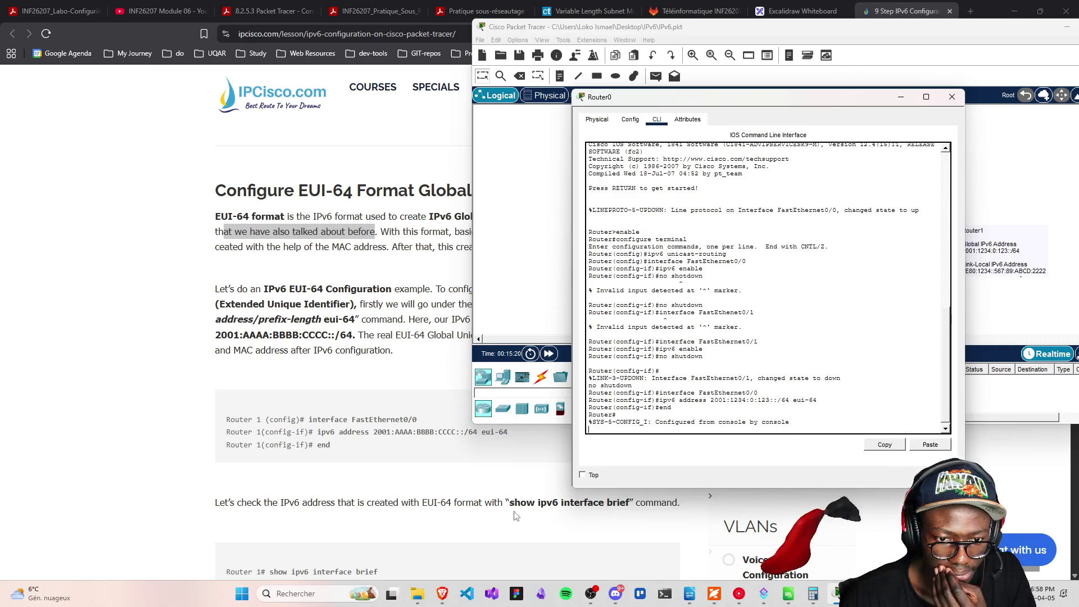
pyautogui.scroll(-1, 494, 518)
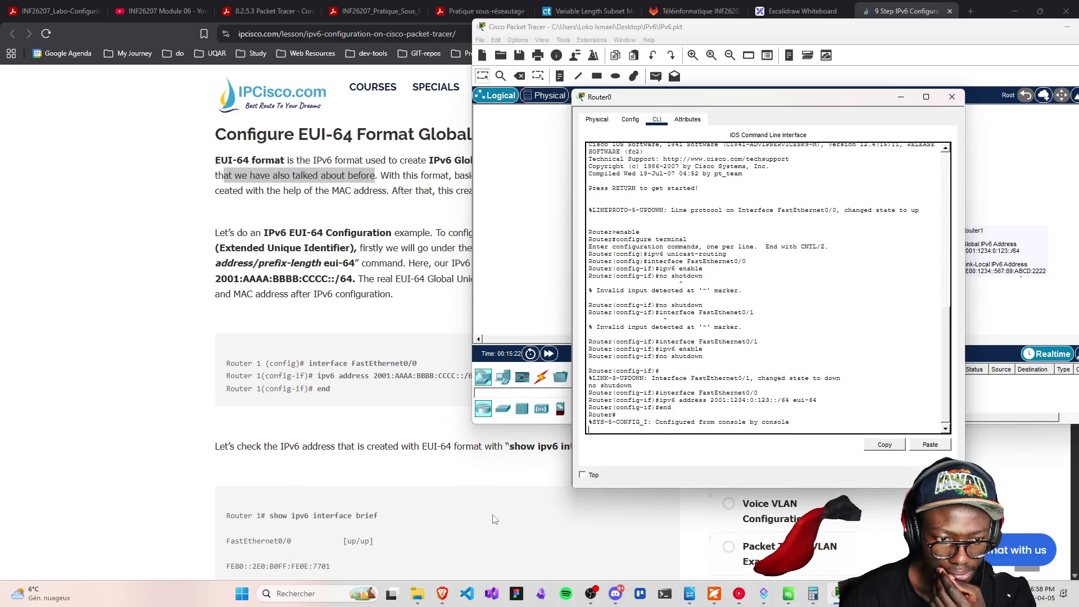
pyautogui.scroll(1, 494, 520)
pyautogui.press('Return')
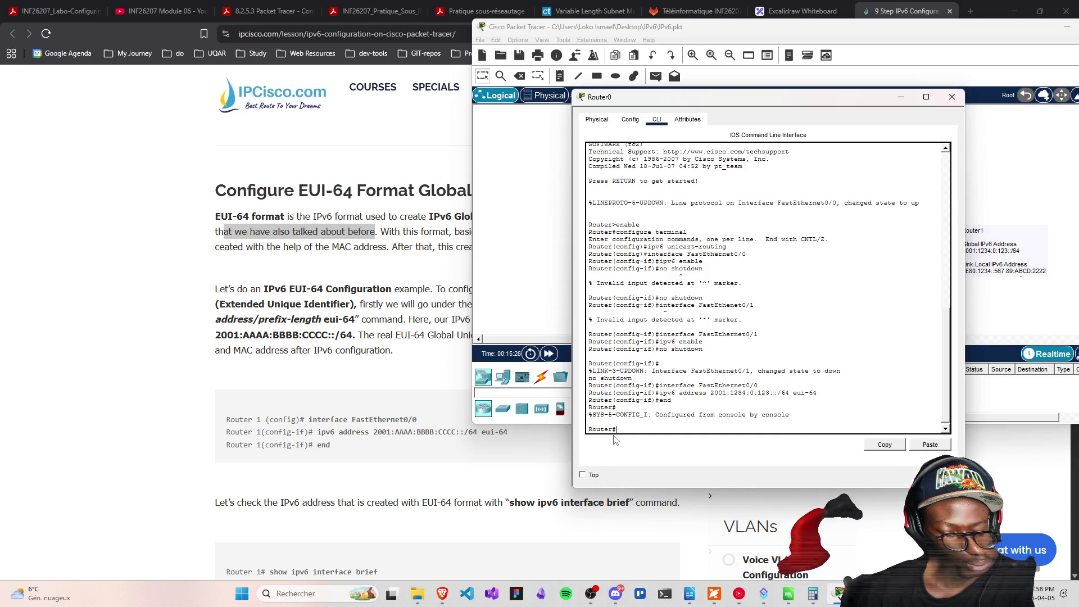
# Run enable, then show ipv6 interface brief on Router0
pyautogui.write('enable')
pyautogui.press('Return')
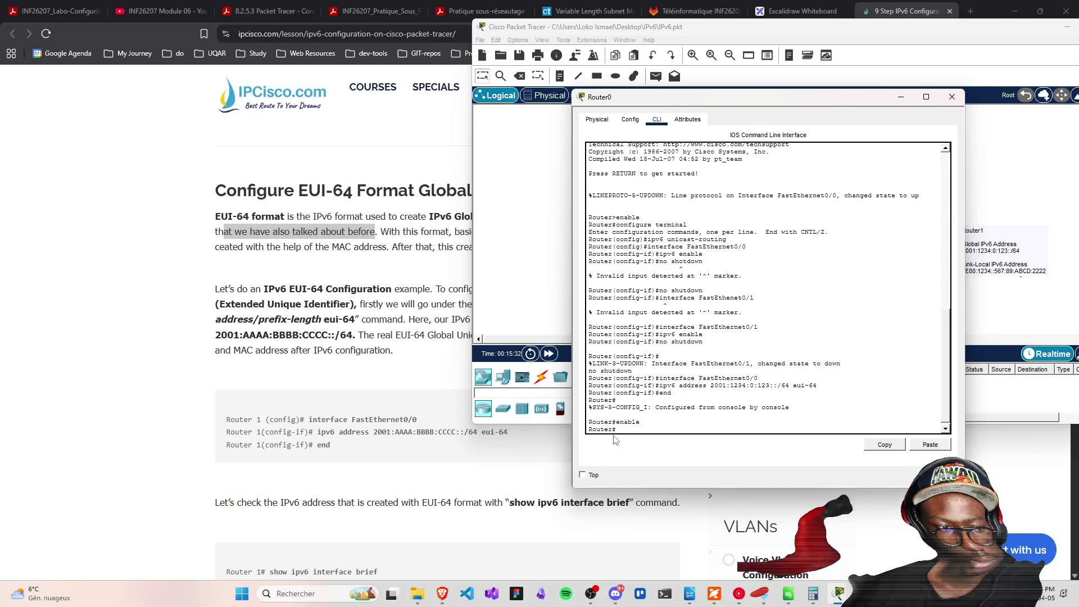
pyautogui.write('sho')
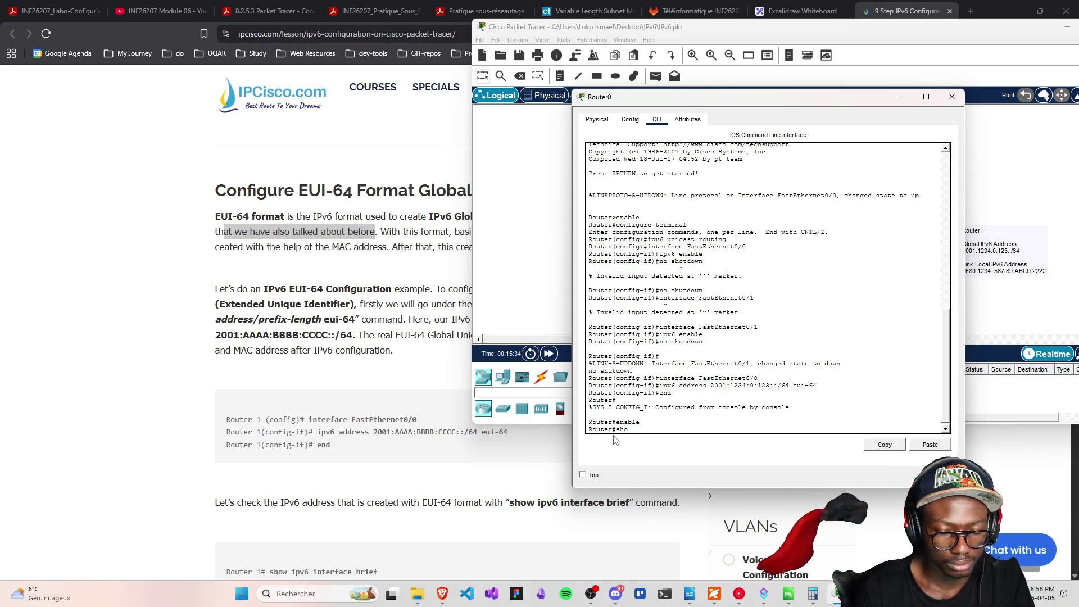
pyautogui.write('w i')
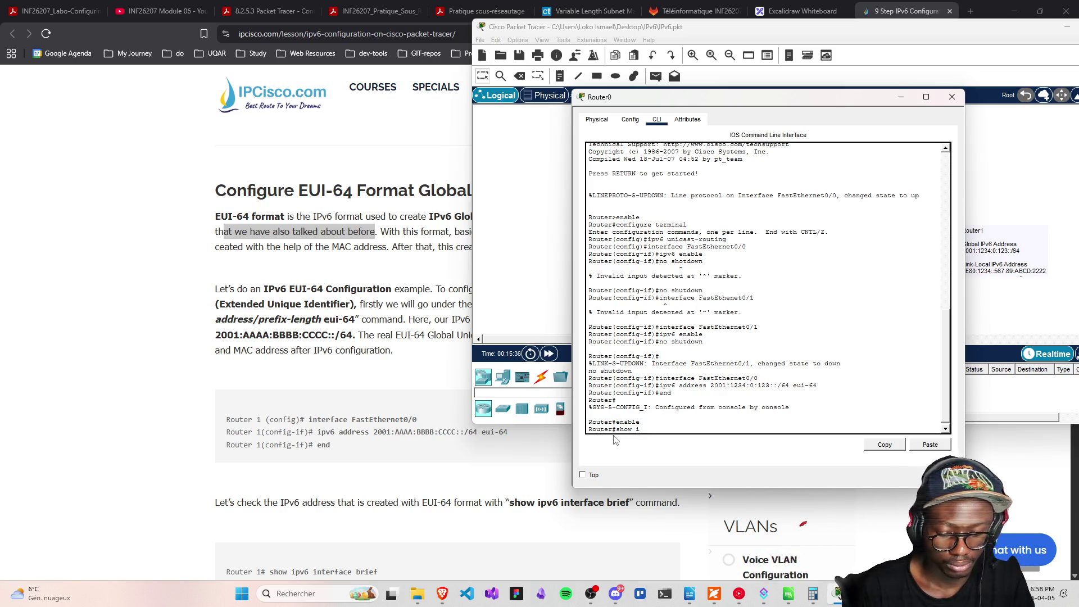
pyautogui.write('pv6 intye')
pyautogui.press('BackSpace')
pyautogui.press('BackSpace')
pyautogui.press('BackSpace')
pyautogui.press('BackSpace')
pyautogui.press('BackSpace')
pyautogui.write('erface')
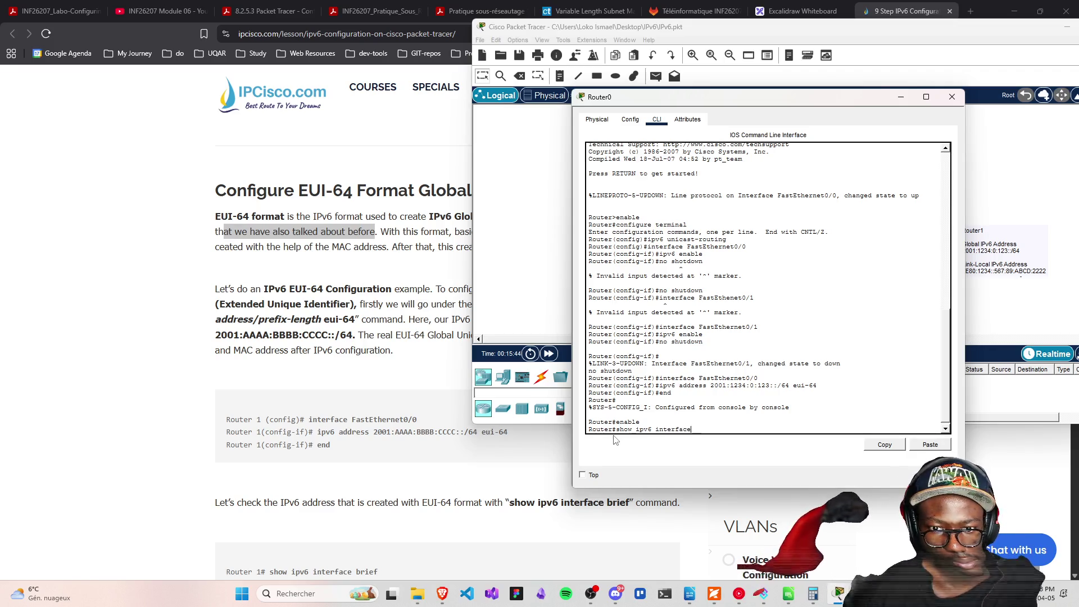
pyautogui.write(' brief')
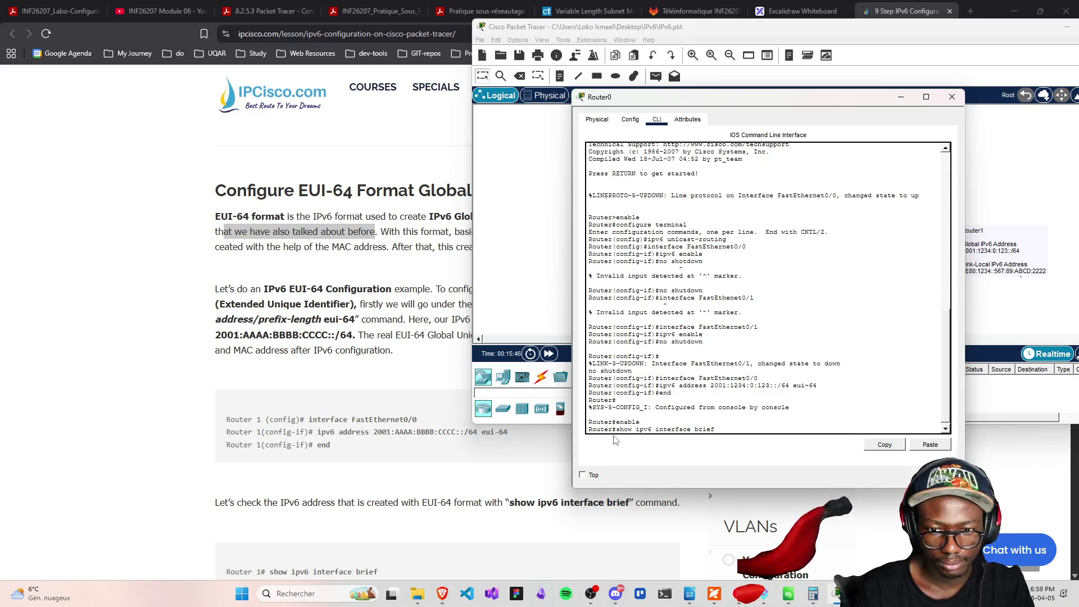
pyautogui.press('Return')
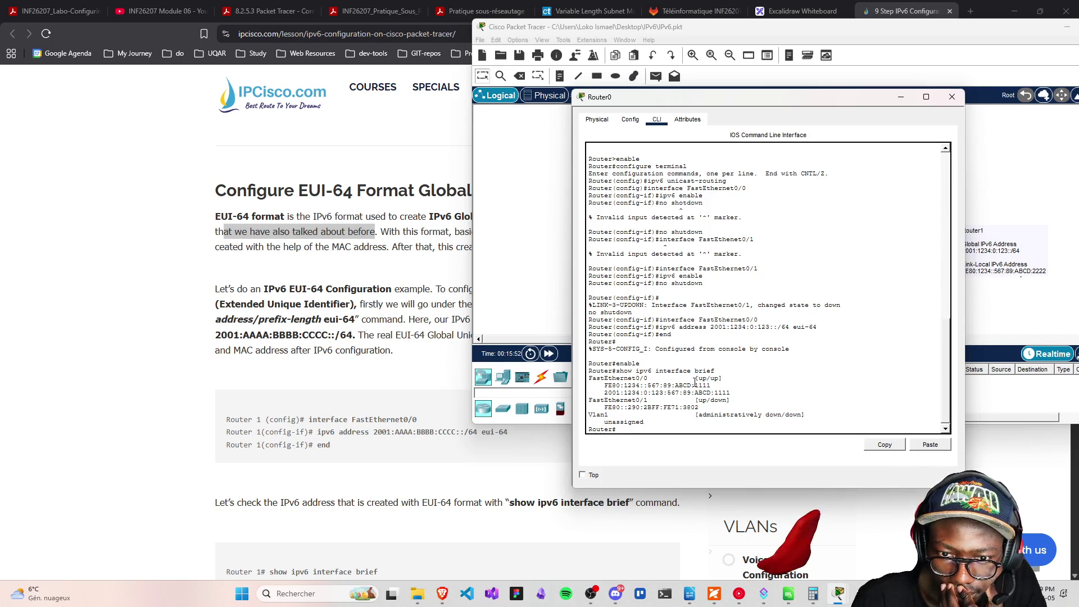
pyautogui.scroll(-1, 496, 545)
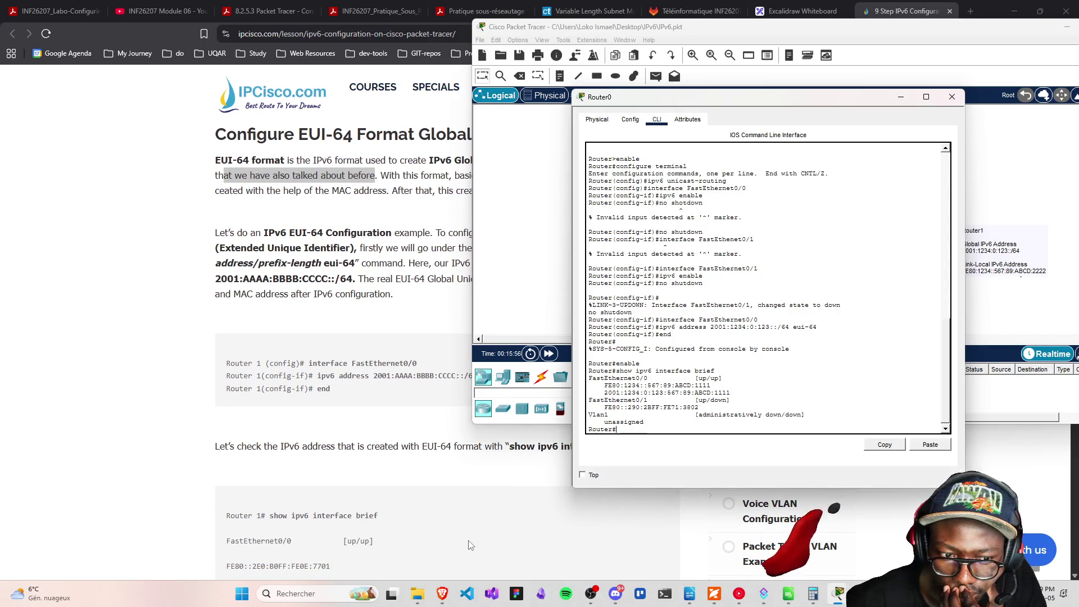
pyautogui.scroll(-1, 470, 545)
pyautogui.scroll(-1, 471, 545)
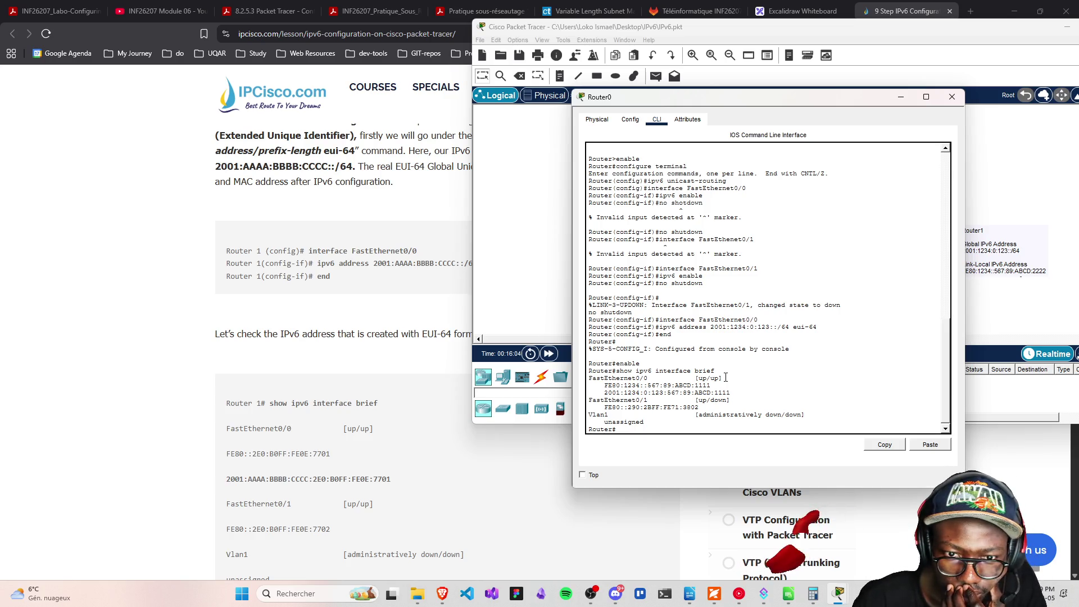
pyautogui.moveTo(723, 378); pyautogui.dragTo(696, 377)
pyautogui.scroll(1, 415, 501)
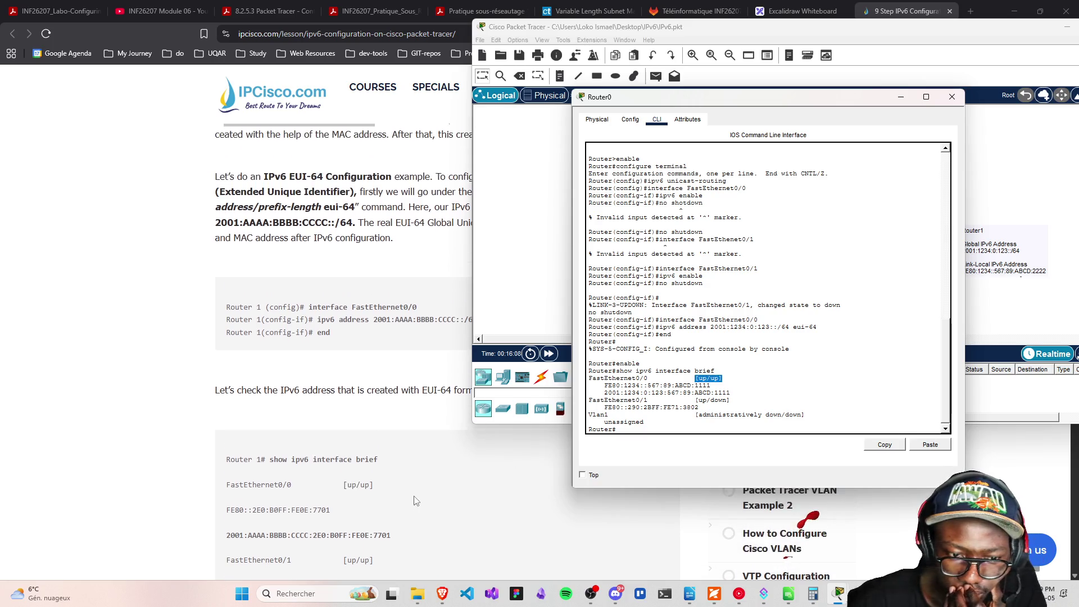
pyautogui.scroll(-3, 427, 498)
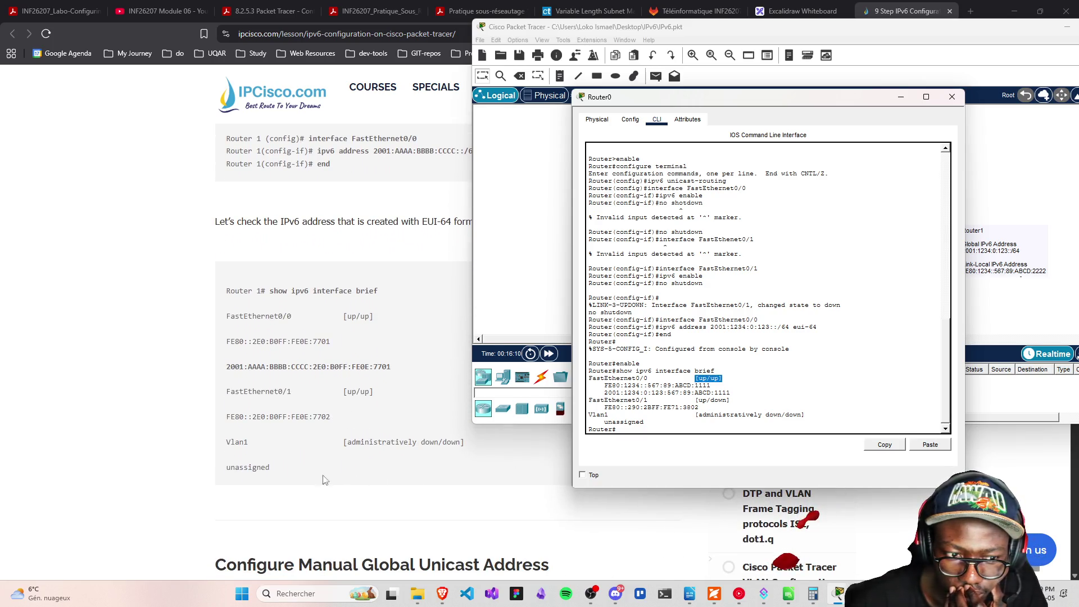
pyautogui.scroll(-1, 315, 474)
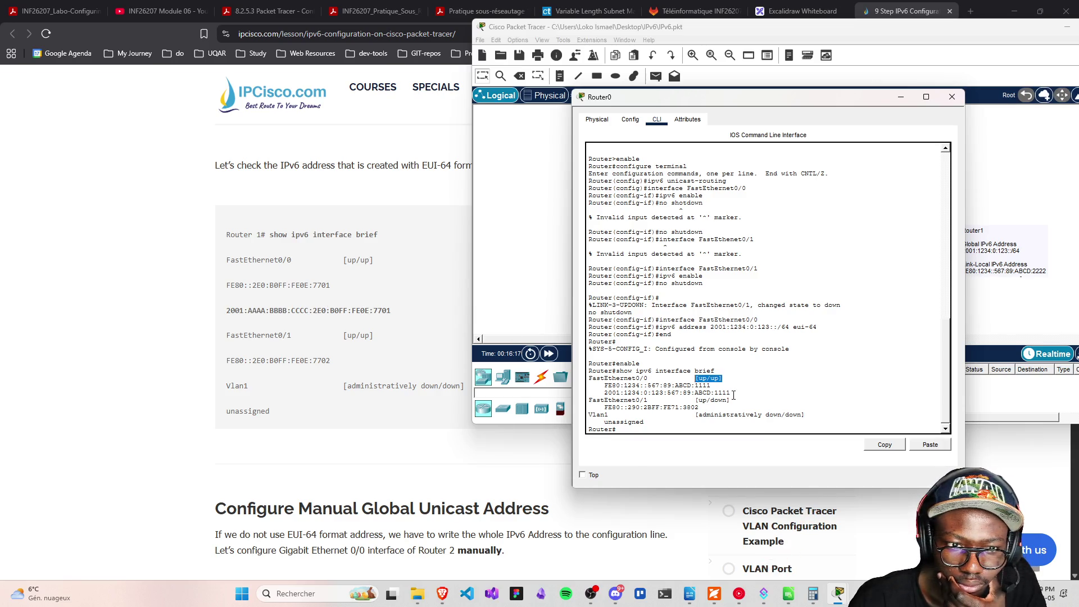
pyautogui.moveTo(733, 394); pyautogui.dragTo(605, 392)
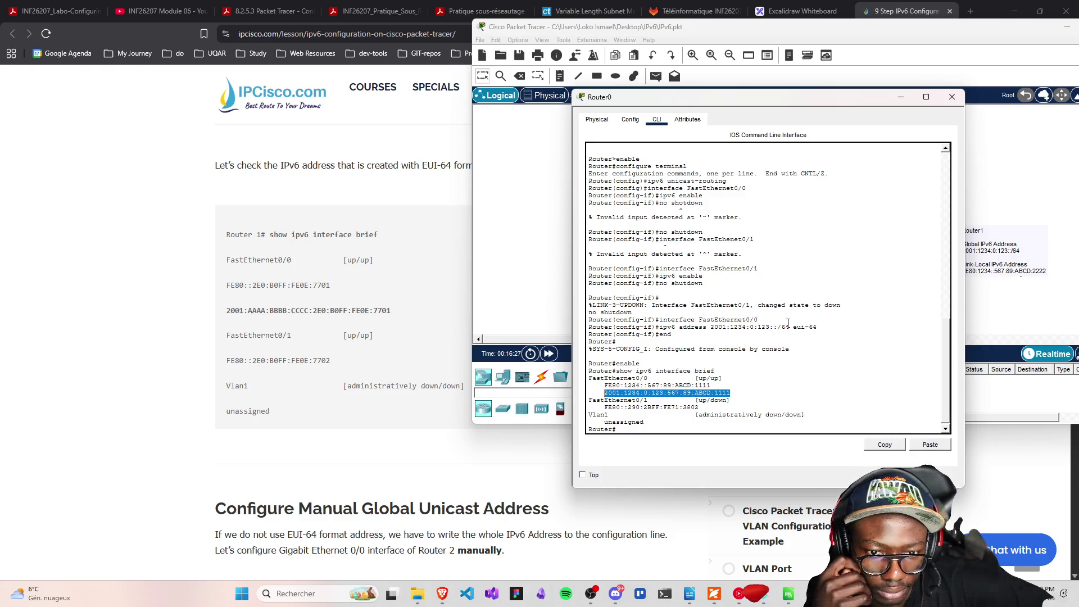
pyautogui.click(703, 341)
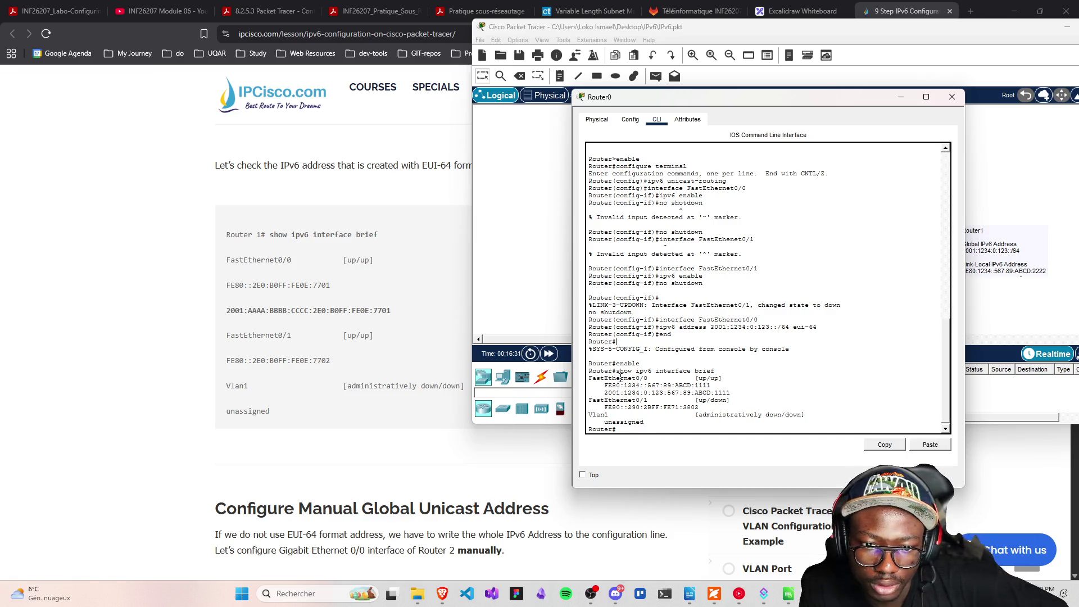
pyautogui.moveTo(634, 377); pyautogui.dragTo(674, 378)
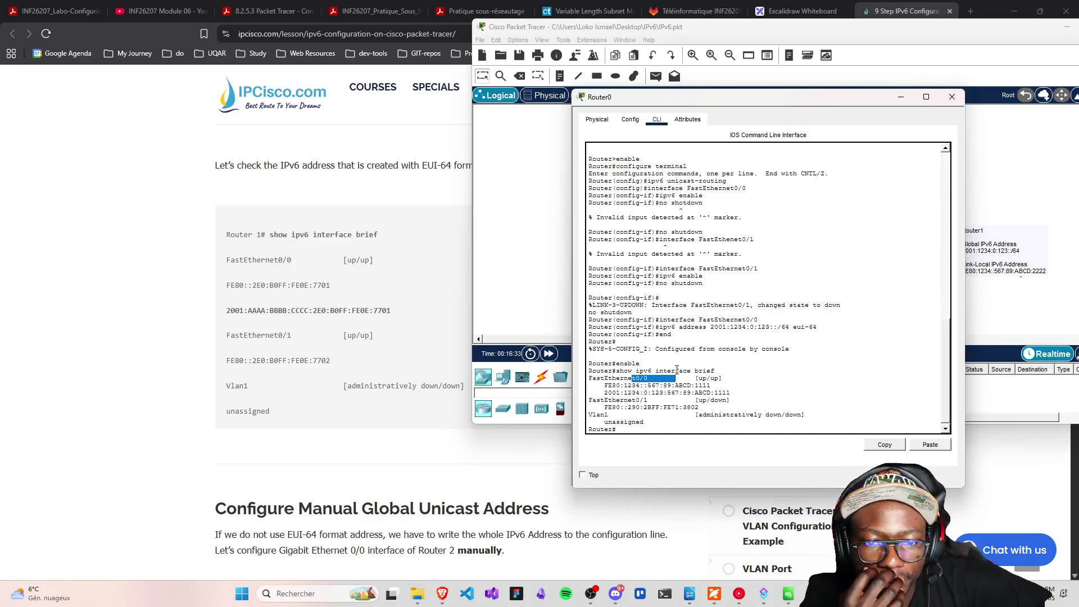
pyautogui.moveTo(604, 392); pyautogui.dragTo(739, 400)
pyautogui.click(739, 399)
pyautogui.moveTo(652, 400); pyautogui.dragTo(583, 403)
pyautogui.click(707, 403)
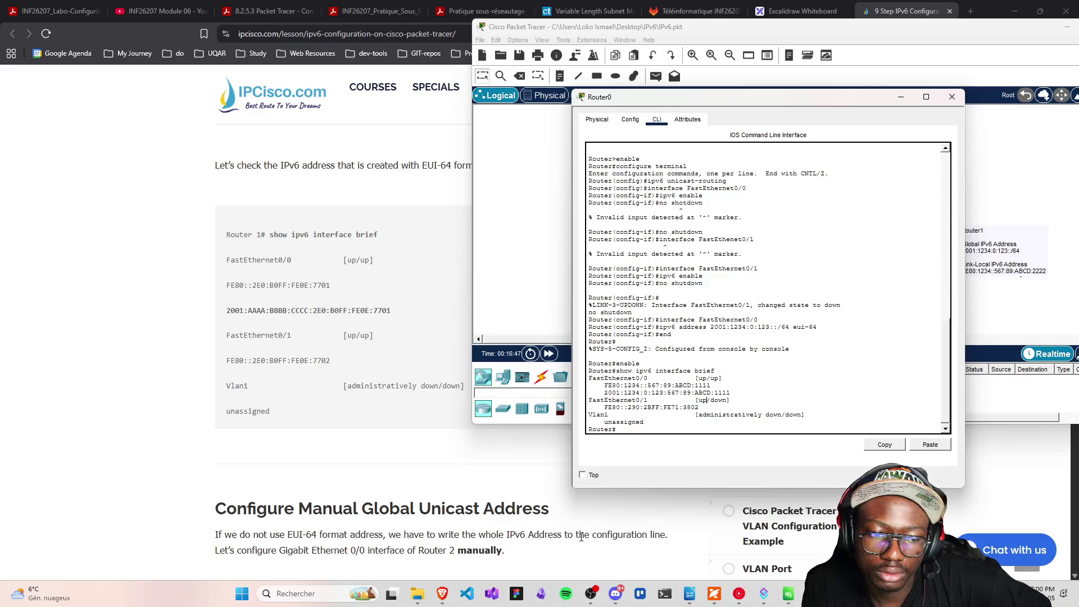
# Highlight Router0's FastEthernet0/0 output lines, then close its window and open Router1's console
pyautogui.scroll(-1, 440, 505)
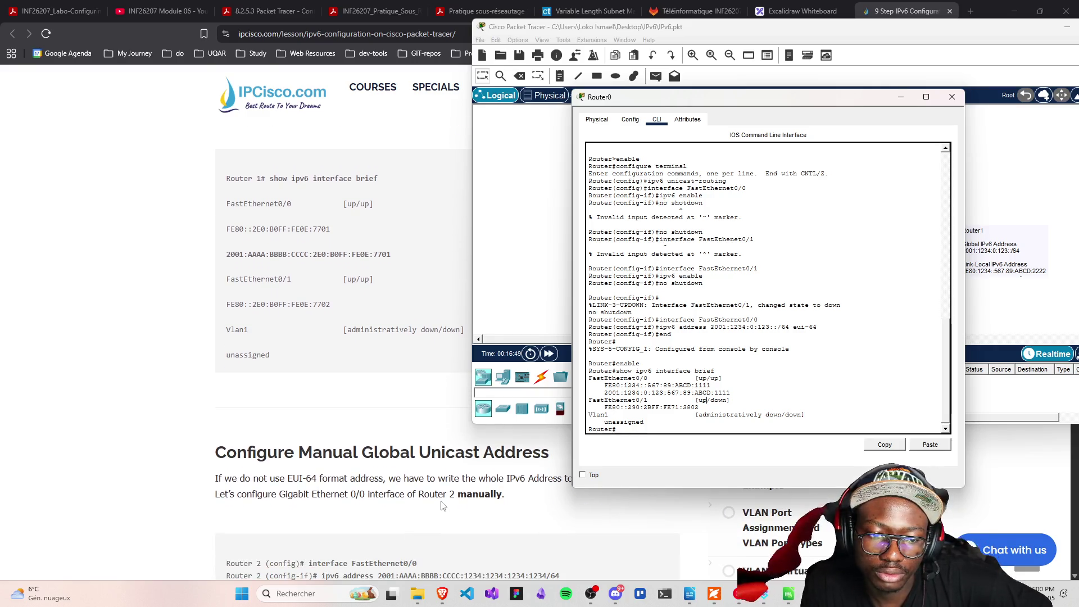
pyautogui.scroll(-2, 440, 505)
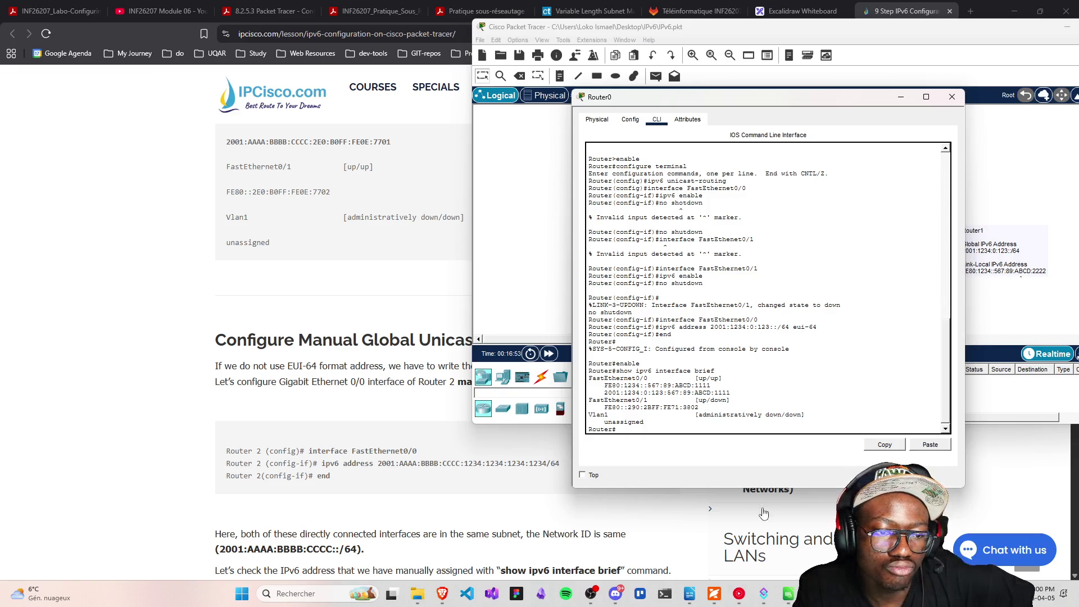
pyautogui.scroll(2, 387, 466)
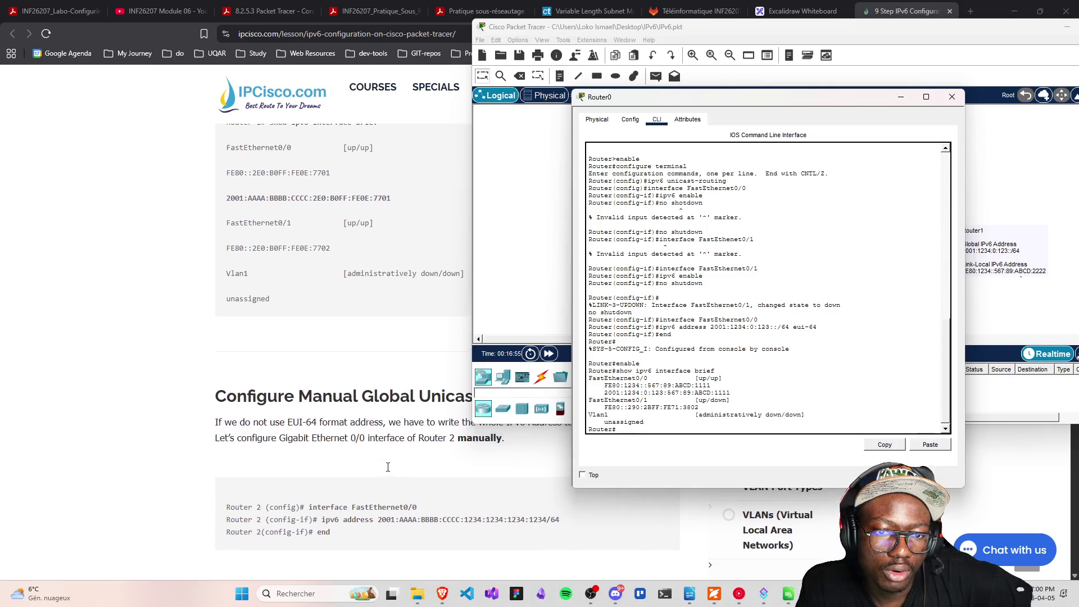
pyautogui.scroll(1, 414, 444)
pyautogui.scroll(4, 414, 440)
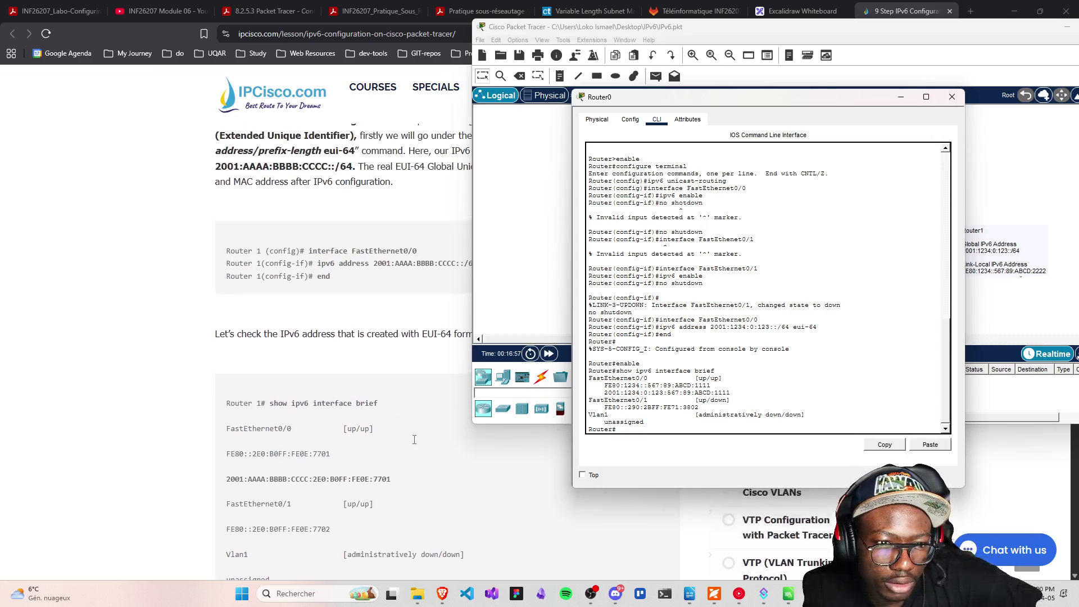
pyautogui.scroll(-7, 414, 440)
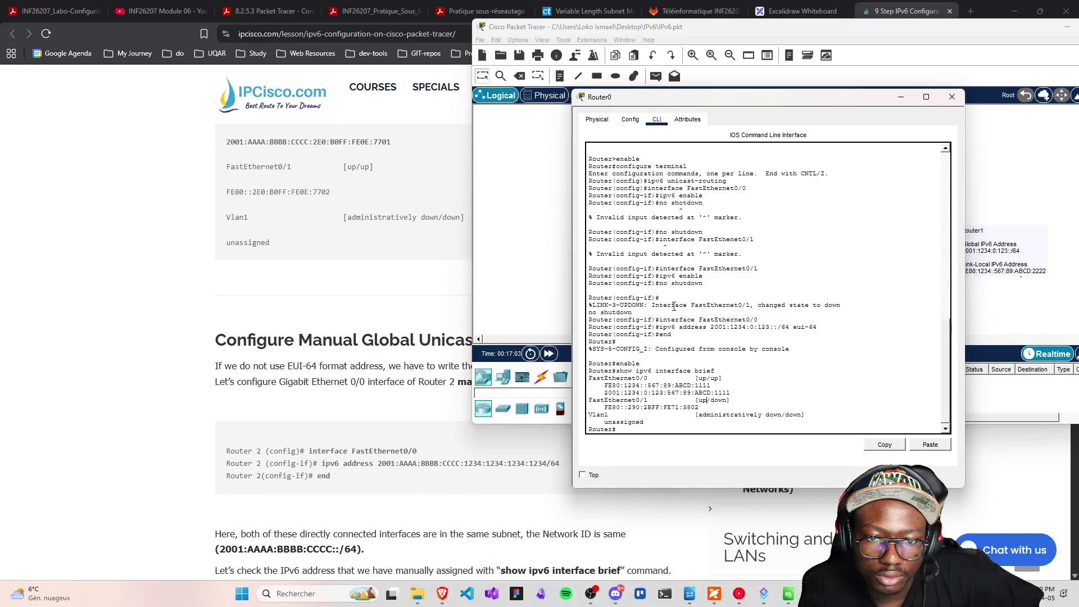
pyautogui.moveTo(678, 321); pyautogui.dragTo(590, 310)
pyautogui.click(718, 324)
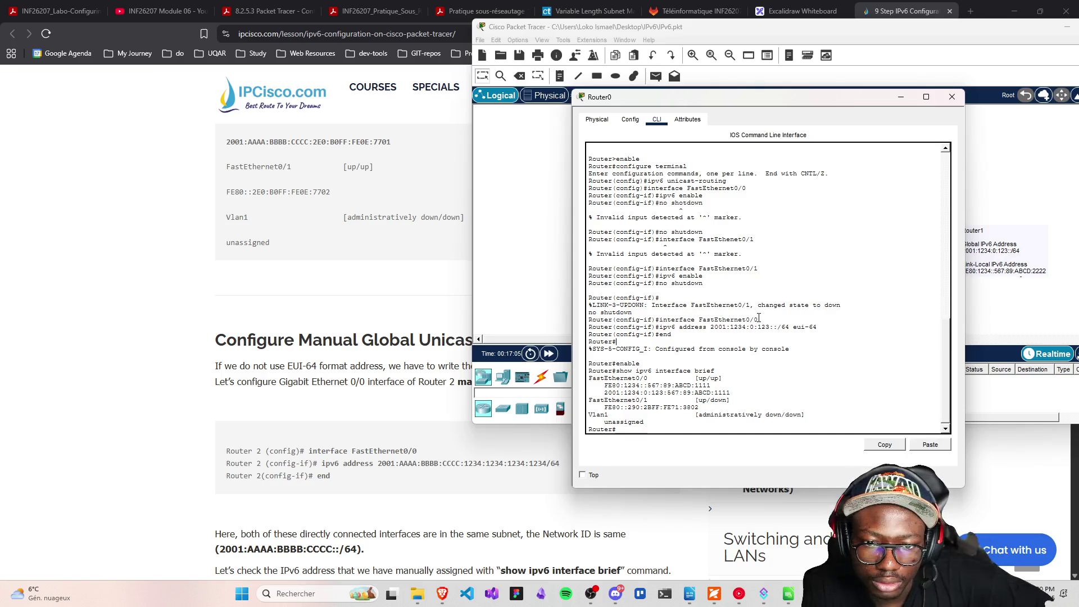
pyautogui.moveTo(764, 316); pyautogui.dragTo(591, 310)
pyautogui.click(759, 327)
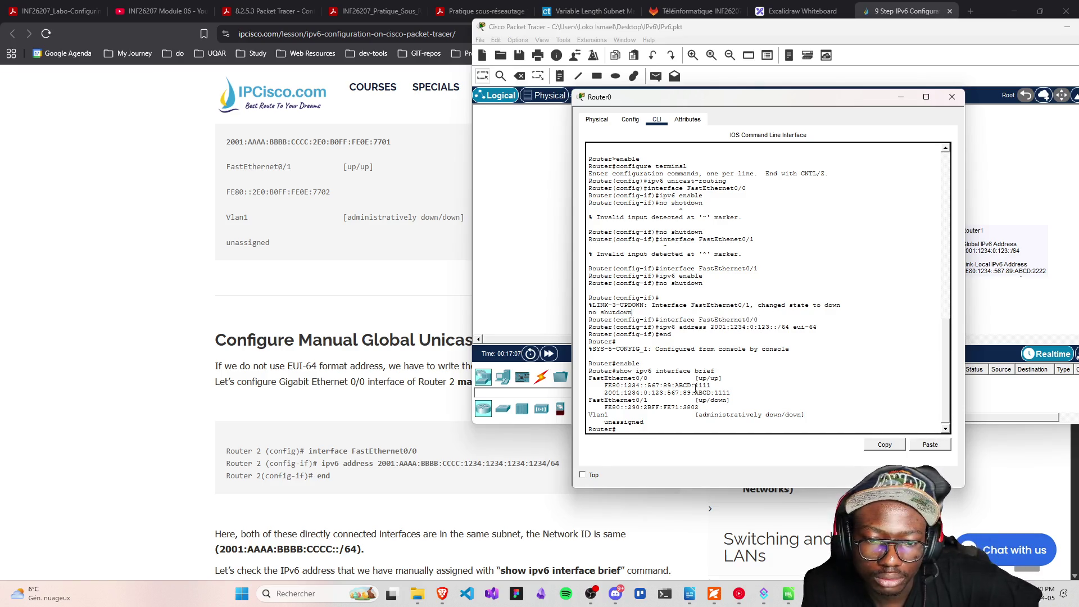
pyautogui.click(953, 97)
pyautogui.click(912, 246)
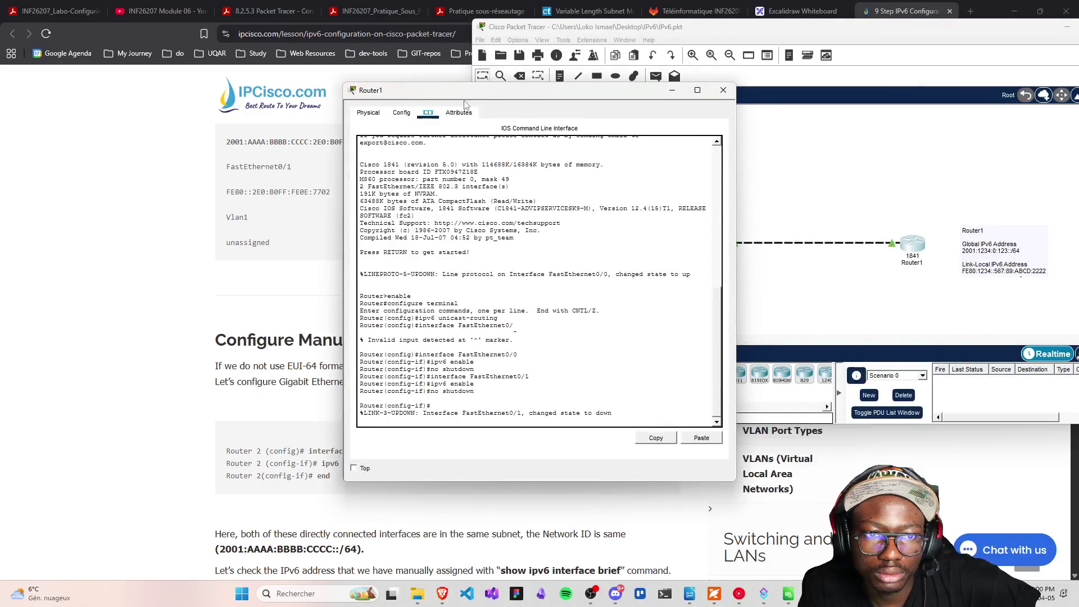
# Move Router1's console into view and exit to the privileged Router# prompt
pyautogui.moveTo(475, 93); pyautogui.dragTo(725, 76)
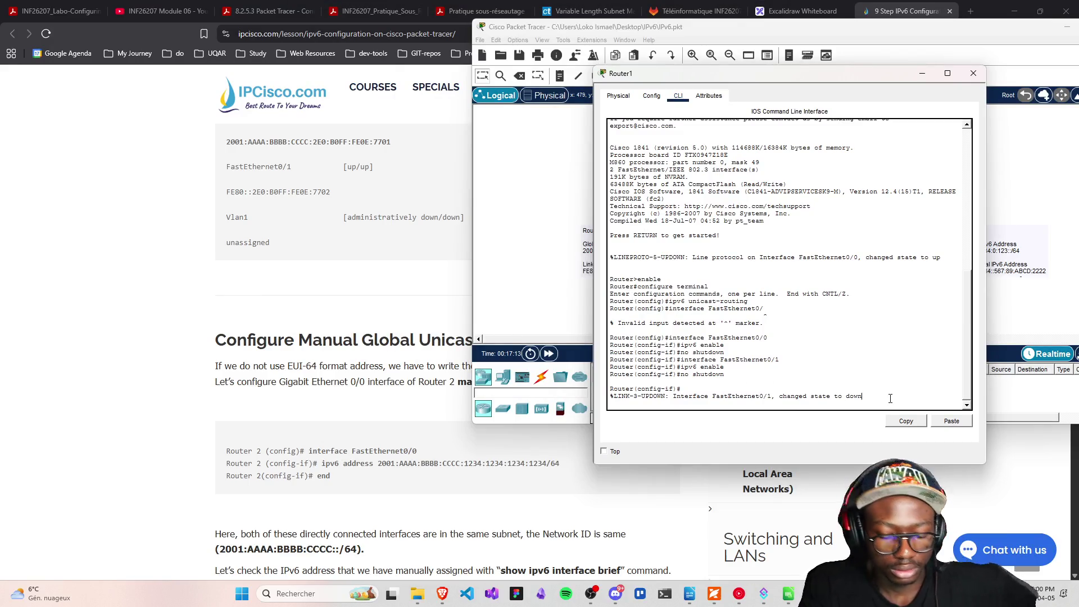
pyautogui.press('Return')
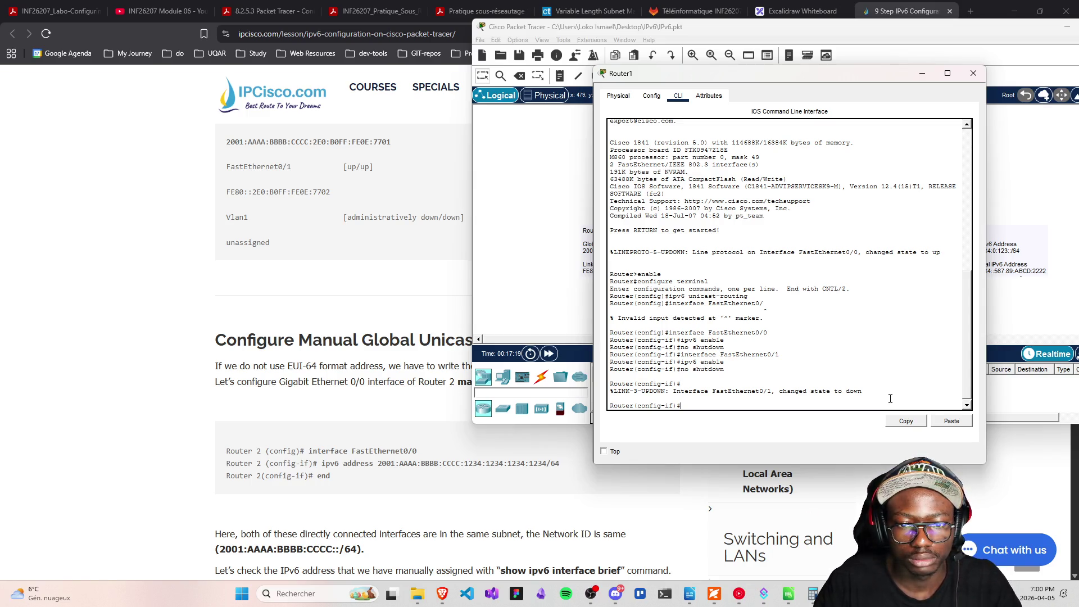
pyautogui.write('end')
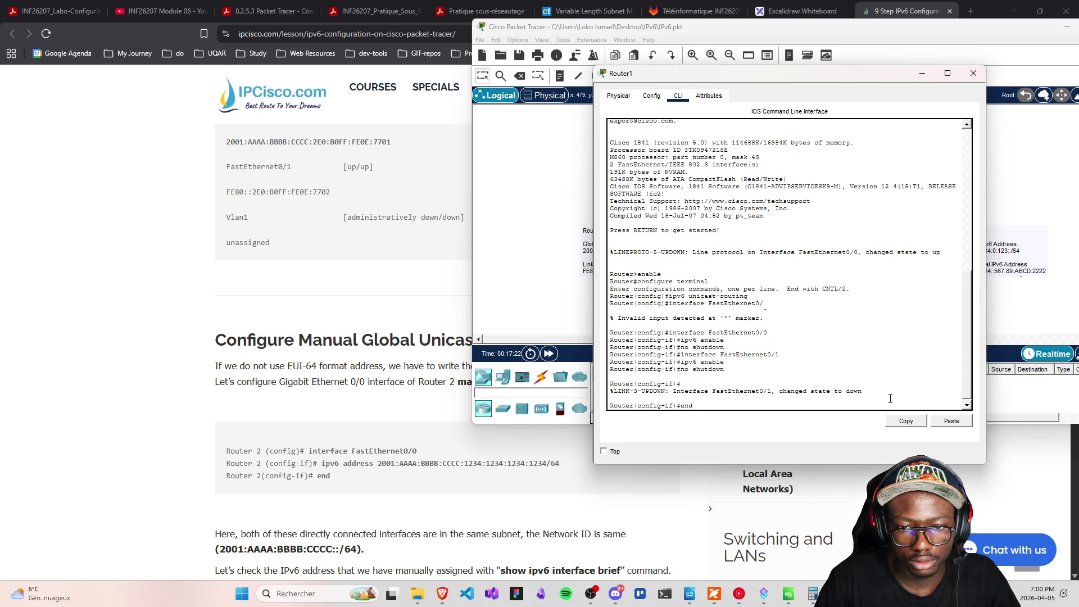
pyautogui.press('Return')
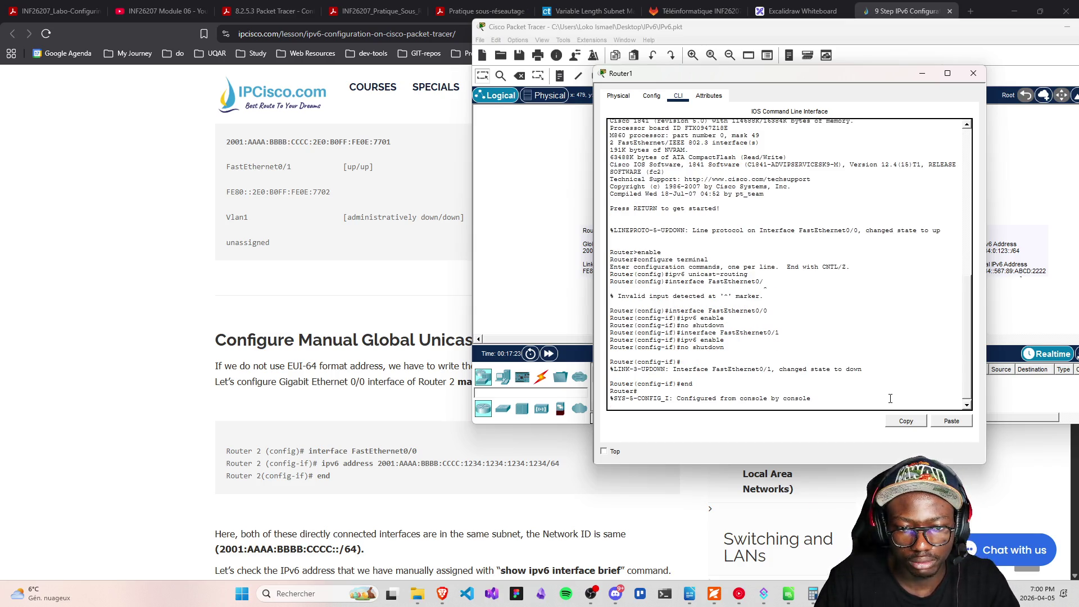
pyautogui.press('Return')
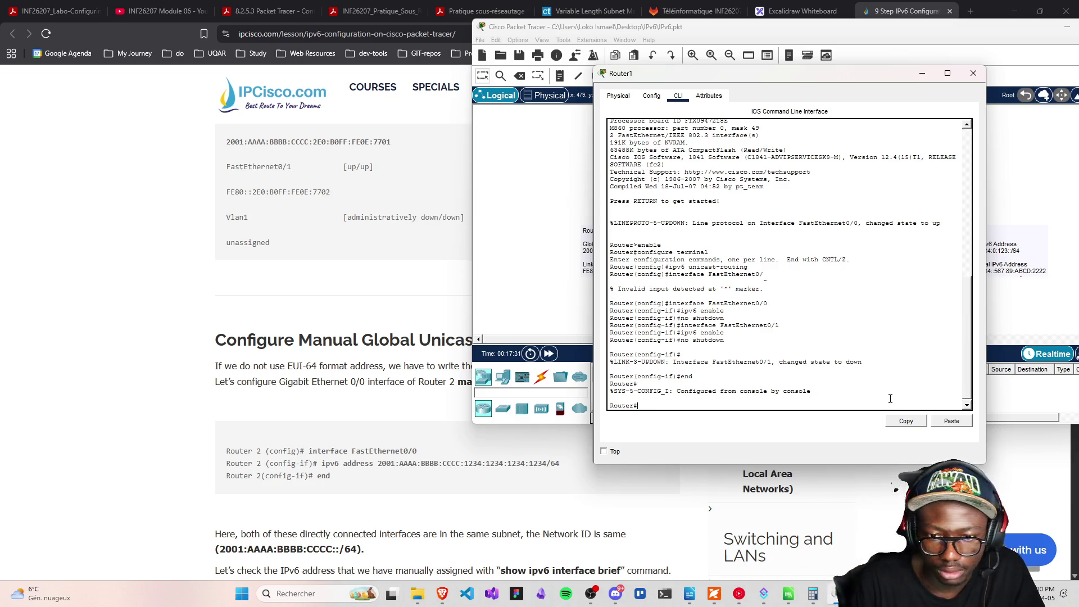
# Try interface FastEthernet0/0 at the privileged prompt, get invalid input, and clear the line
pyautogui.write('enable')
pyautogui.press('BackSpace')
pyautogui.press('BackSpace')
pyautogui.press('BackSpace')
pyautogui.press('BackSpace')
pyautogui.write('interface')
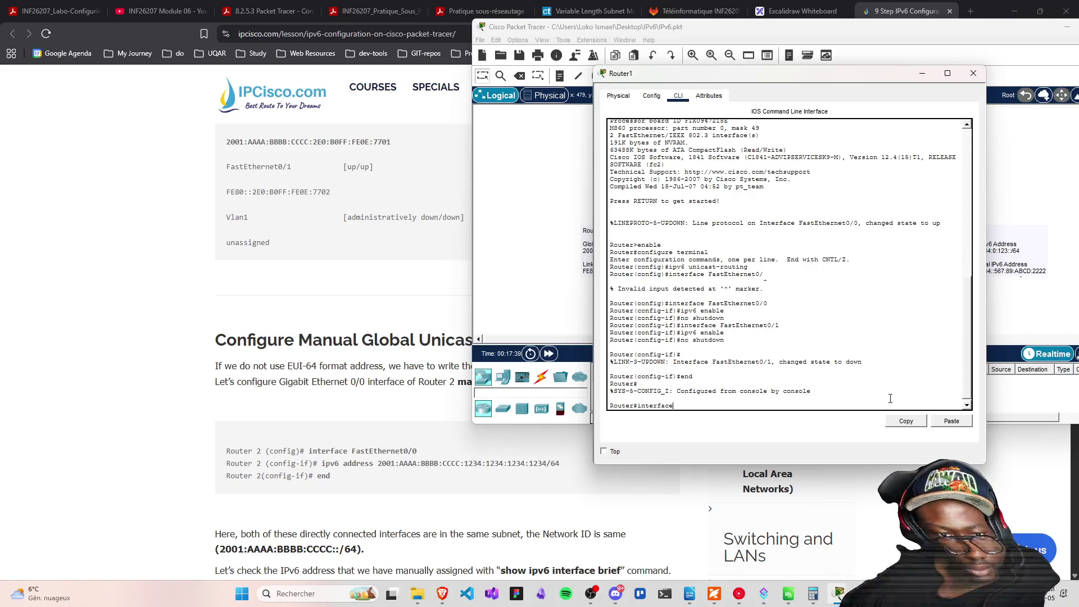
pyautogui.write(' FastEt')
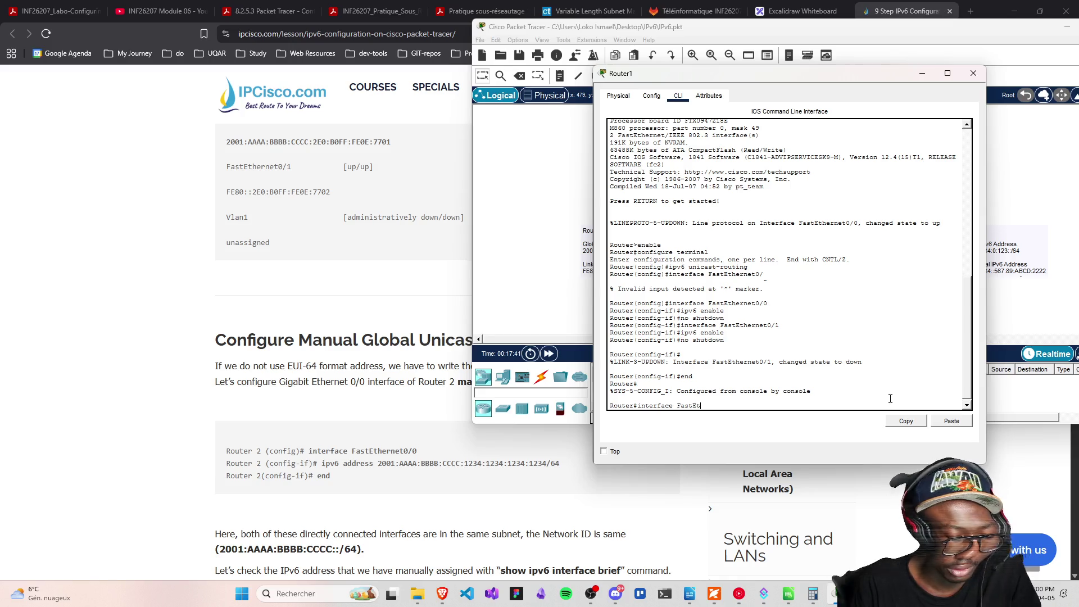
pyautogui.write('hernet0')
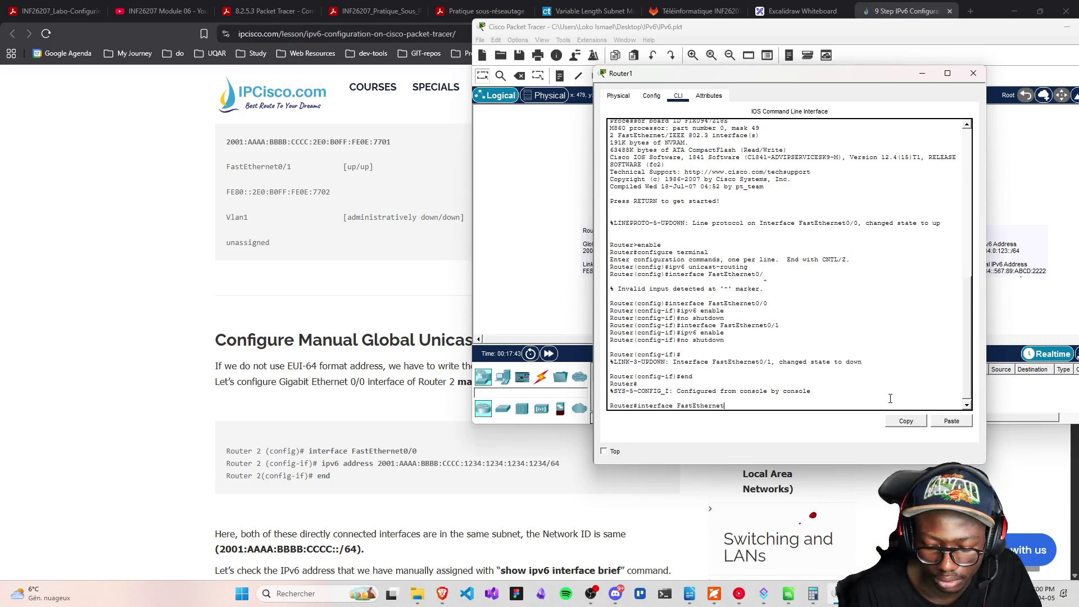
pyautogui.write('/0')
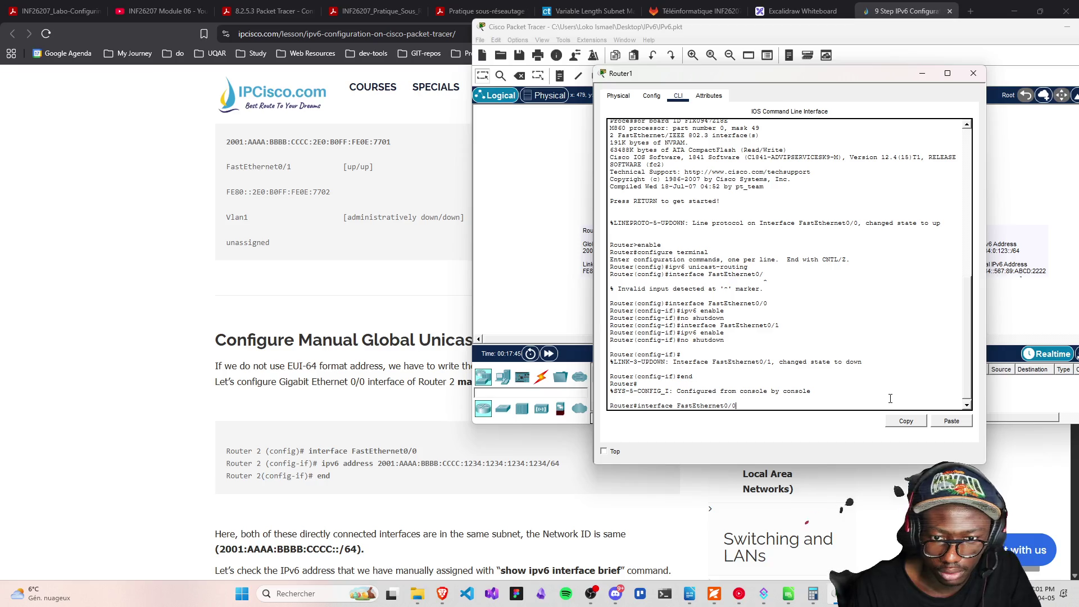
pyautogui.press('Return')
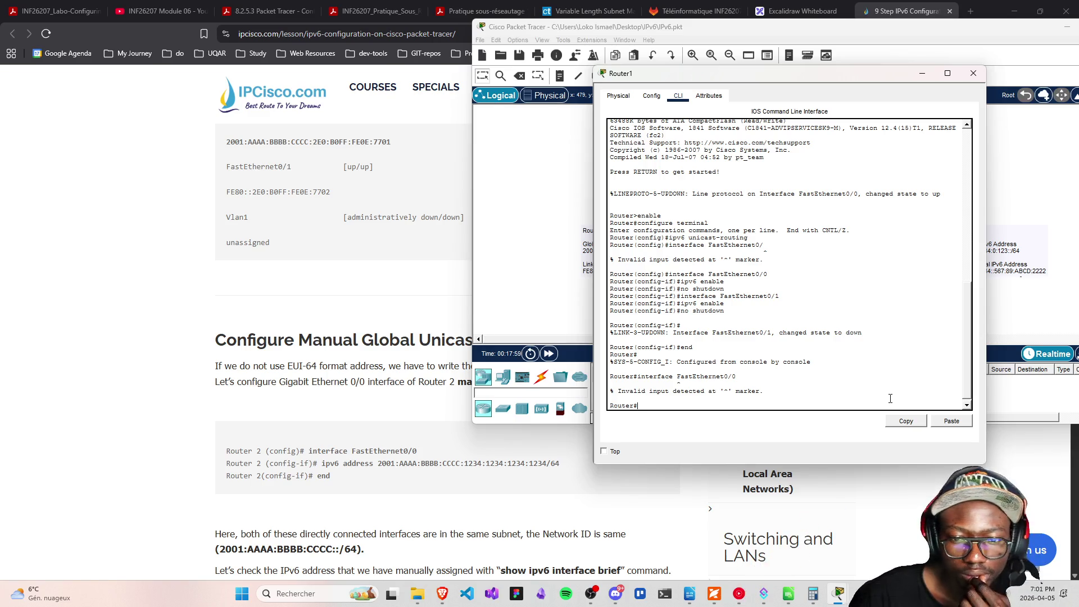
pyautogui.press('Up')
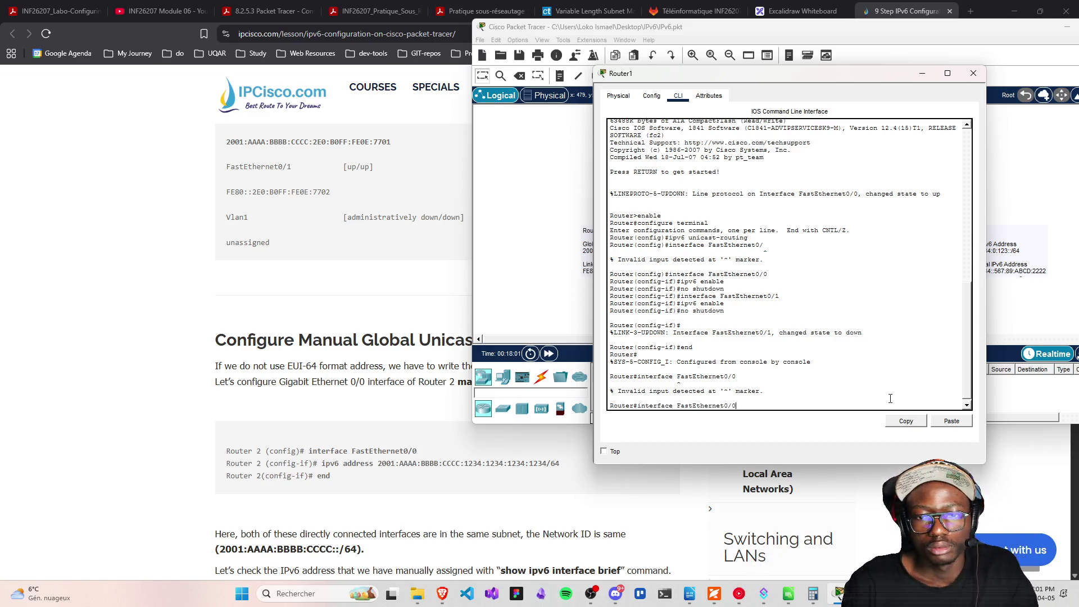
pyautogui.press('Down')
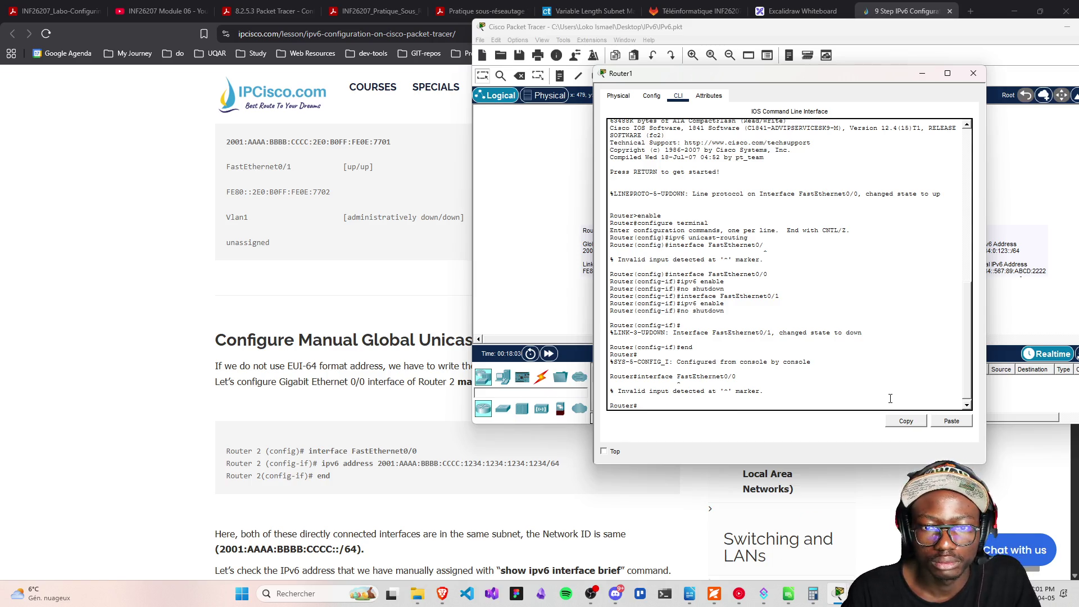
pyautogui.press('BackSpace')
pyautogui.press('BackSpace')
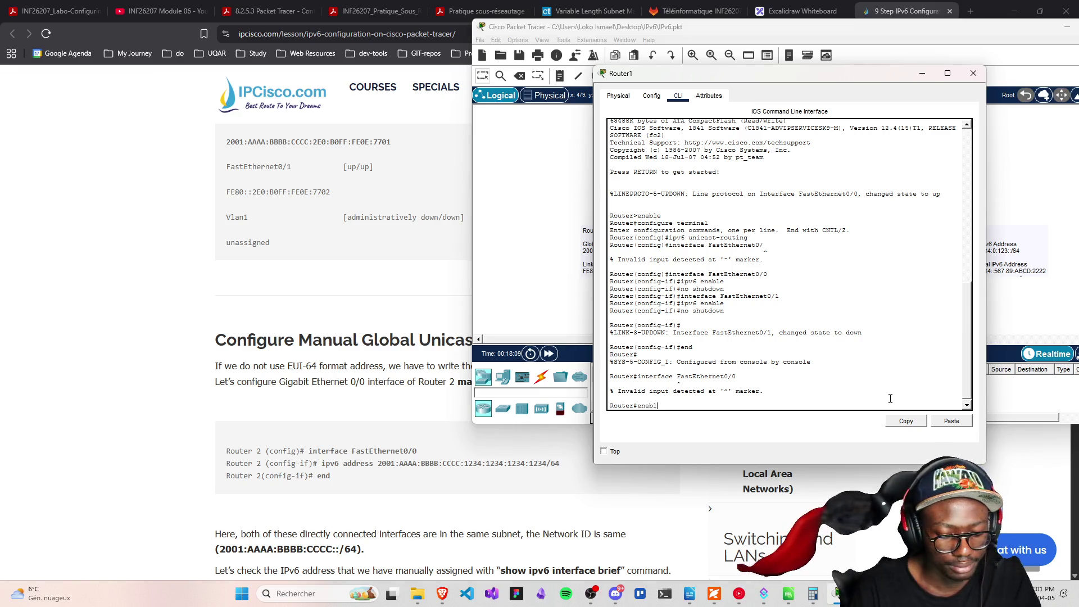
# Run enable, configure terminal and interface FastEthernet0/0 on Router1, then begin an ipv6 address command
pyautogui.write('le')
pyautogui.press('Return')
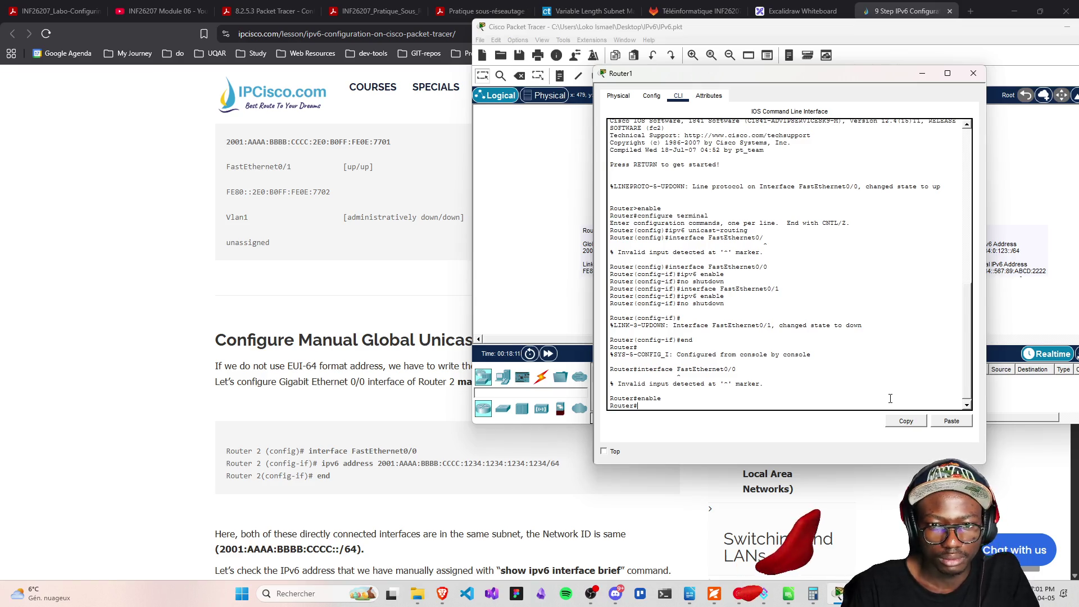
pyautogui.write('configure terminal')
pyautogui.press('Return')
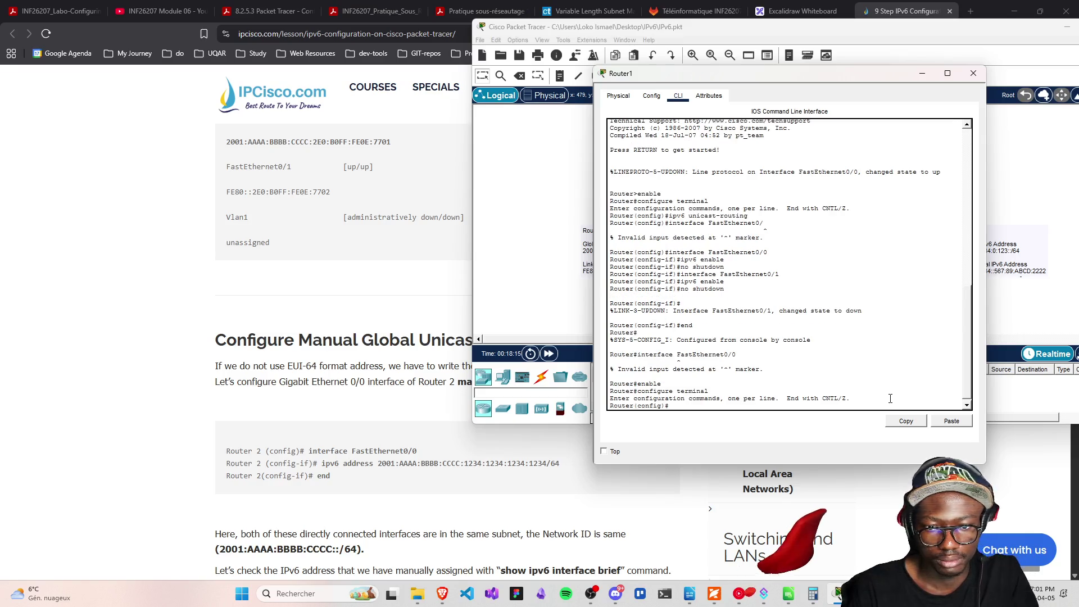
pyautogui.write('interface FastEthernet0/1')
pyautogui.hotkey('ctrl', 'u')
pyautogui.write('ipv6 enable')
pyautogui.press('Up')
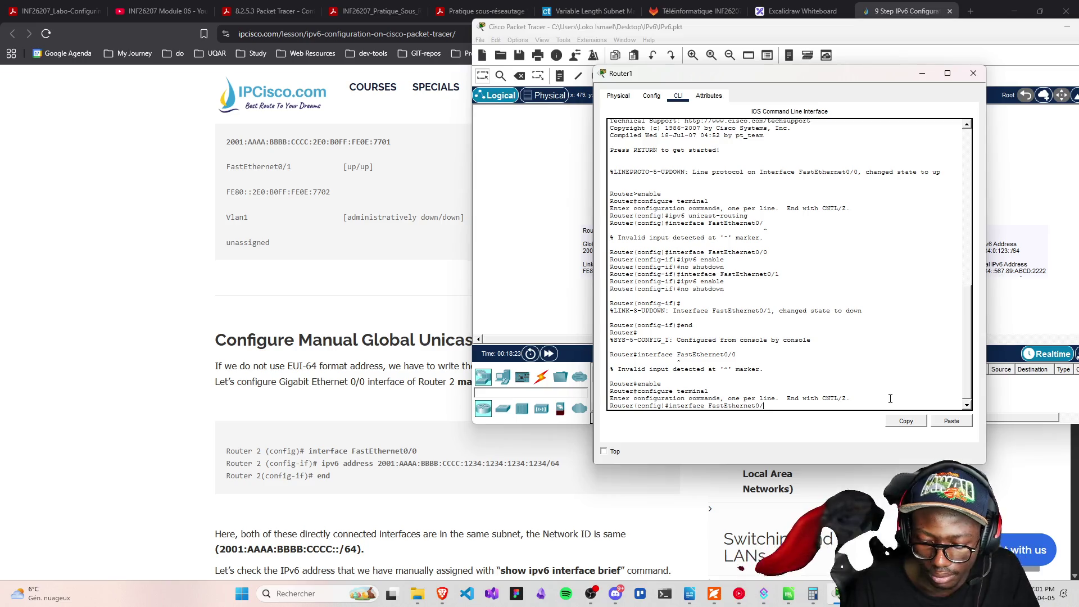
pyautogui.write('0')
pyautogui.press('Return')
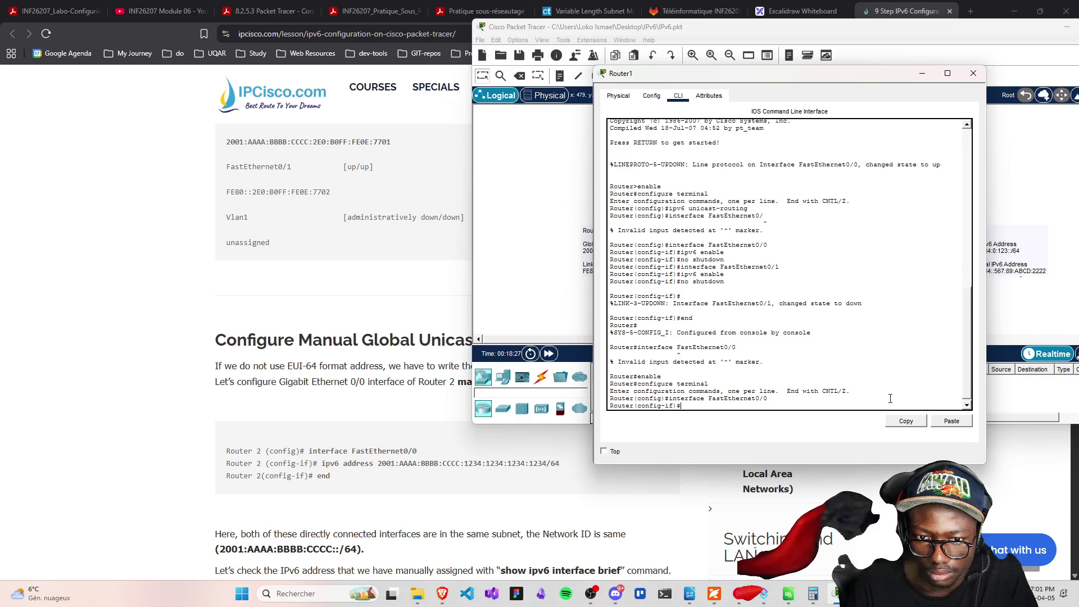
pyautogui.write('ipv6 address')
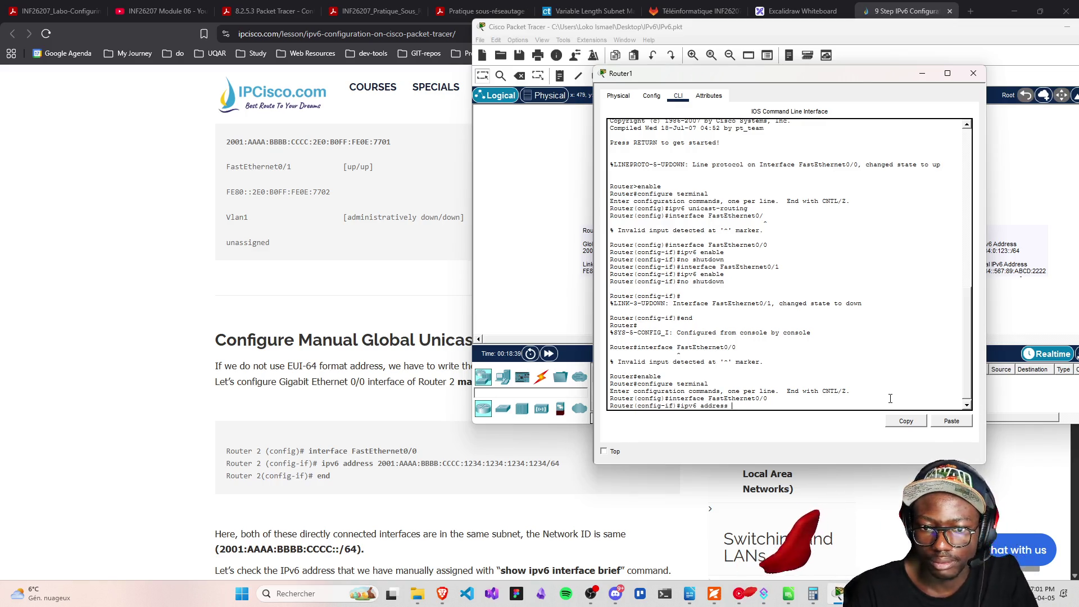
# Set Router1's FastEthernet0/0 ipv6 address to 2001:1234:0:123::/64, taken from its canvas note
pyautogui.moveTo(737, 74); pyautogui.dragTo(446, 100)
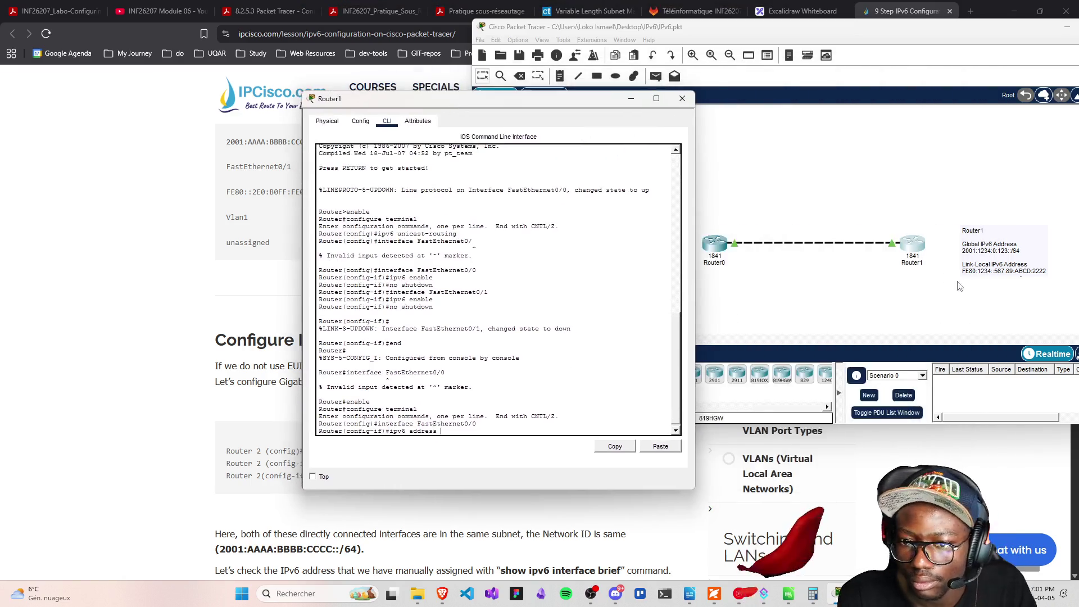
pyautogui.click(981, 241)
pyautogui.moveTo(694, 250); pyautogui.dragTo(634, 250)
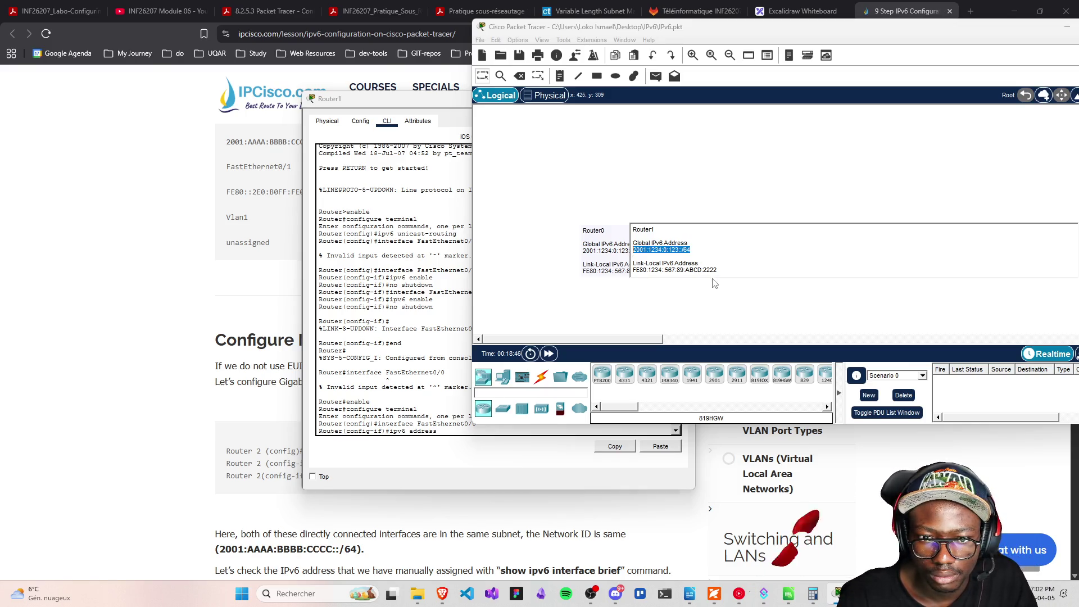
pyautogui.click(527, 318)
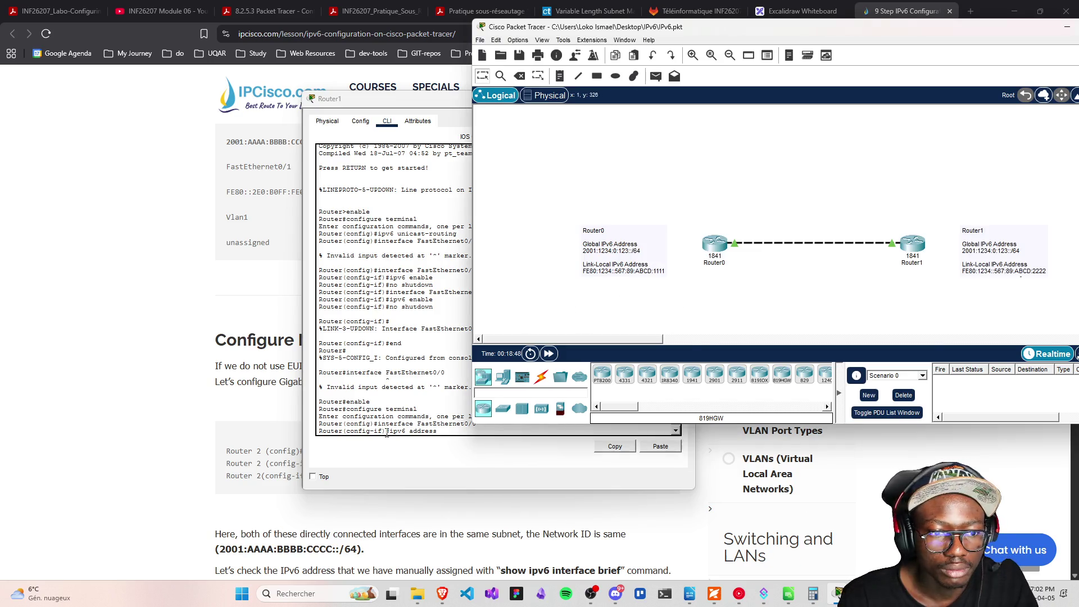
pyautogui.click(451, 430)
pyautogui.write('2001:1234:0:123::/64')
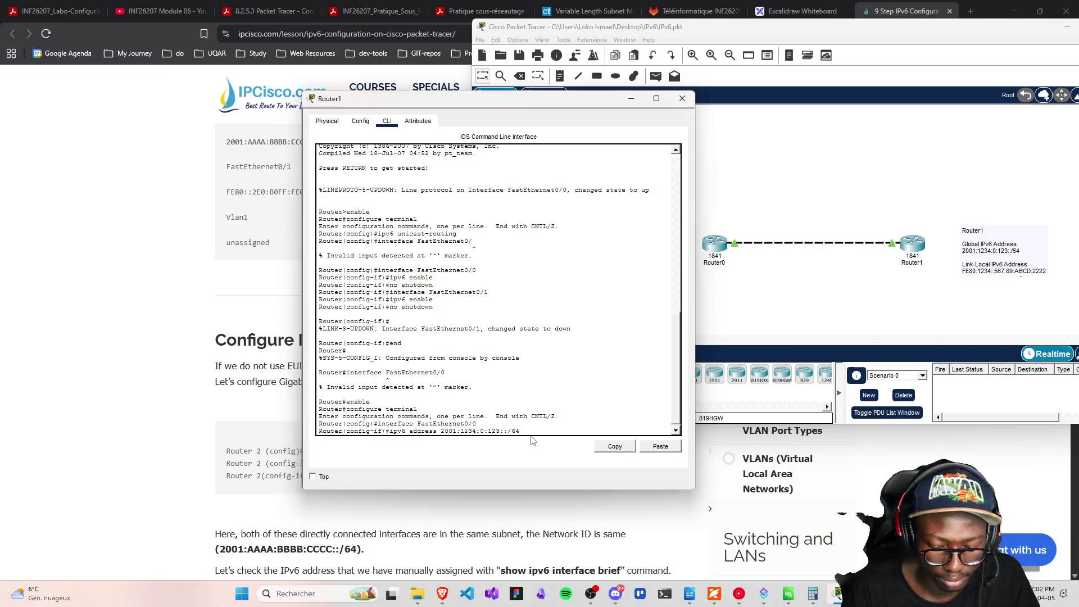
pyautogui.press('Return')
# Leave Router1's configuration mode with end, then briefly open and close Router0's window
pyautogui.moveTo(423, 101)
pyautogui.mouseDown()
pyautogui.moveTo(668, 104)
pyautogui.moveTo(706, 77)
pyautogui.mouseUp()
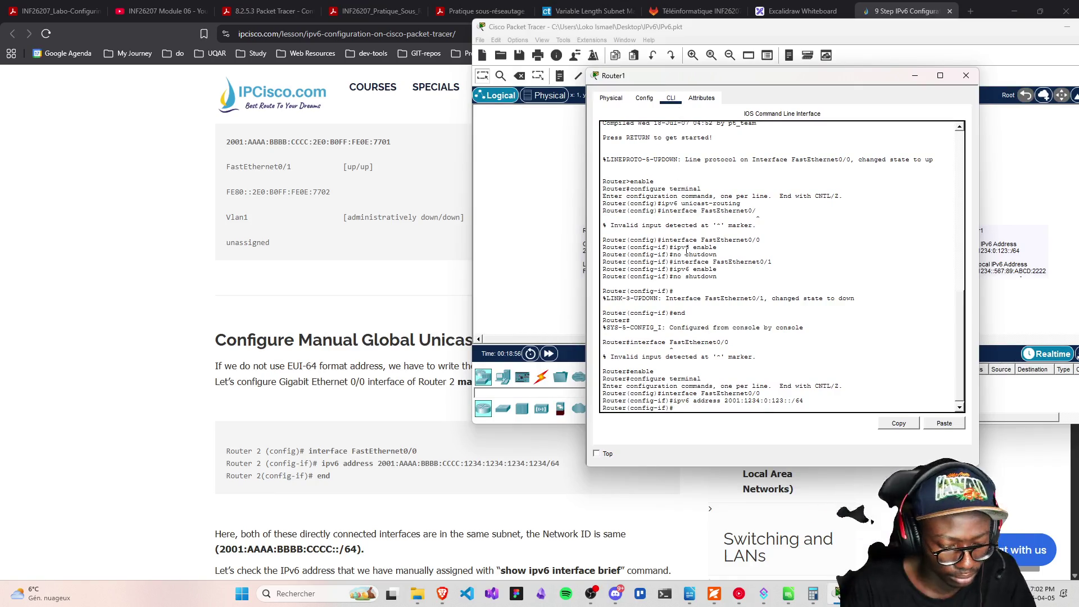
pyautogui.write('end')
pyautogui.press('Return')
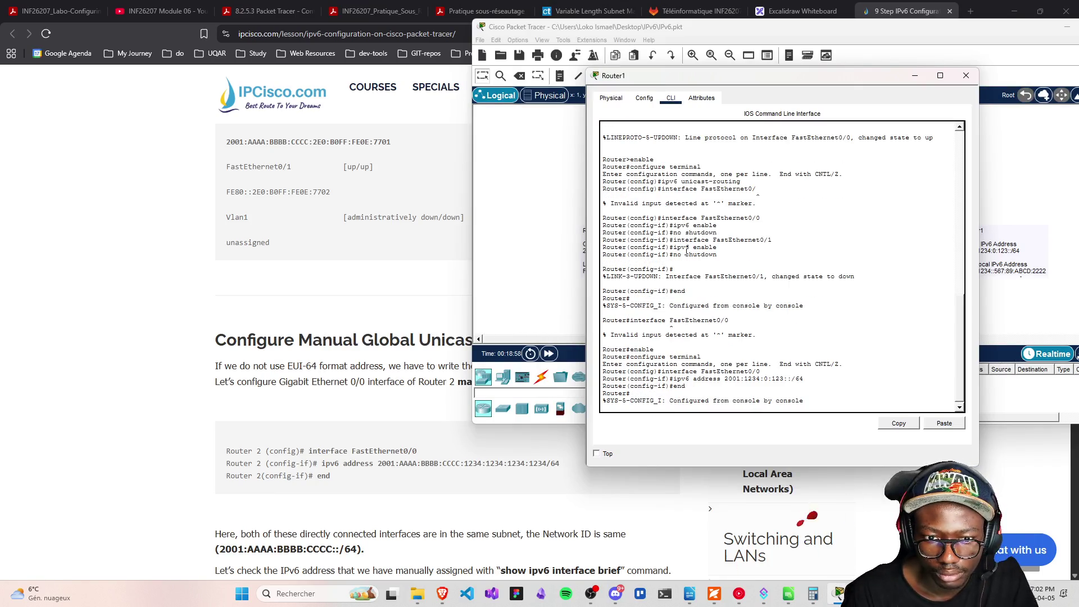
pyautogui.press('Return')
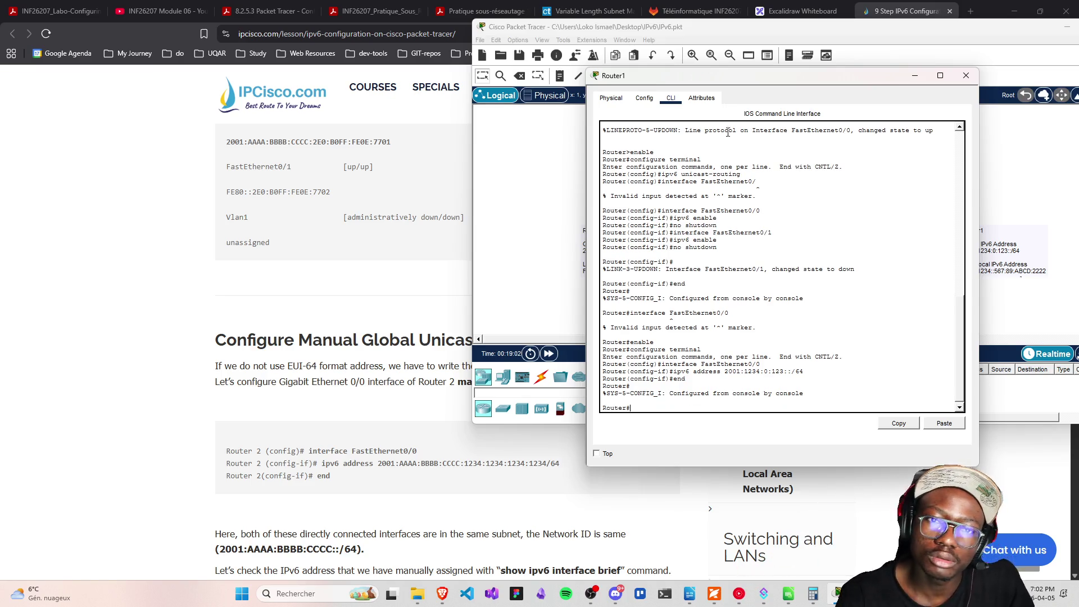
pyautogui.moveTo(694, 79)
pyautogui.mouseDown()
pyautogui.moveTo(776, 71)
pyautogui.moveTo(697, 329)
pyautogui.mouseUp()
pyautogui.click(725, 237)
pyautogui.click(717, 244)
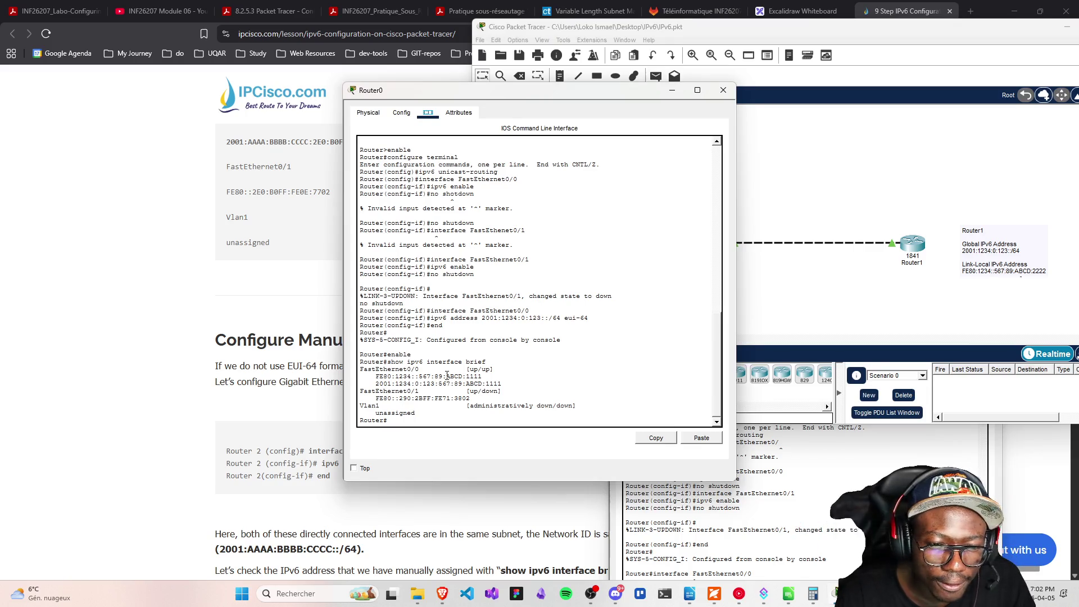
pyautogui.click(724, 90)
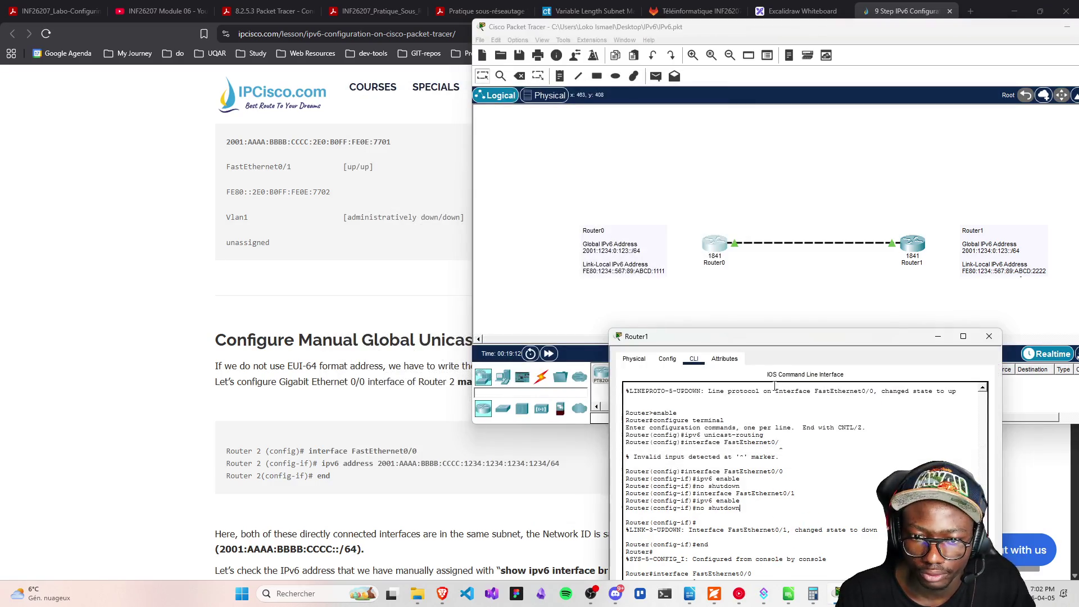
# Run ipv6 interface brief on Router1, which is rejected as invalid input
pyautogui.moveTo(773, 339); pyautogui.dragTo(728, 124)
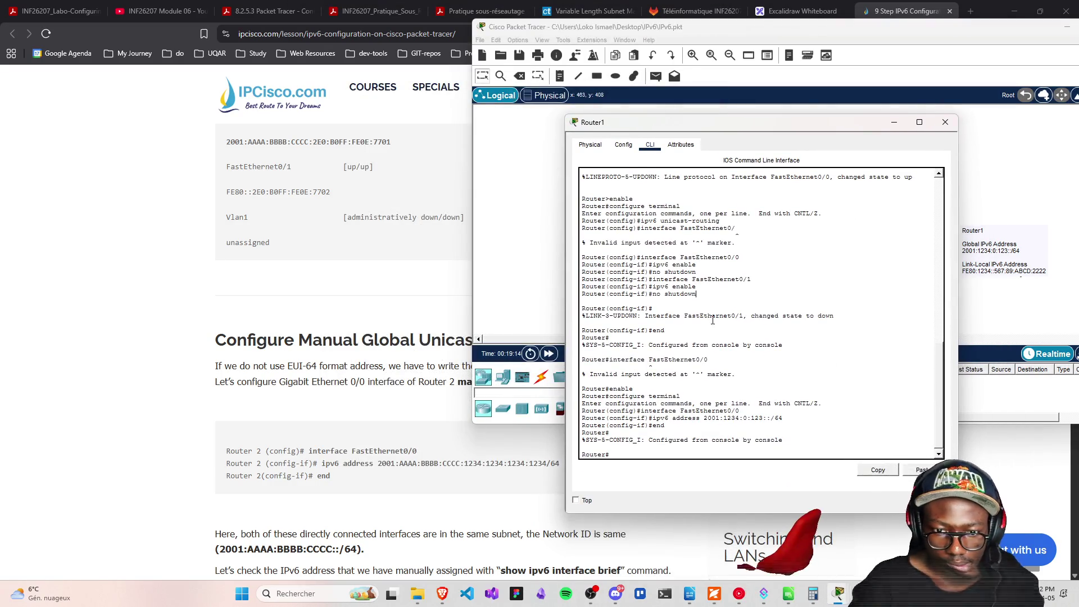
pyautogui.write('i')
pyautogui.write('pv6')
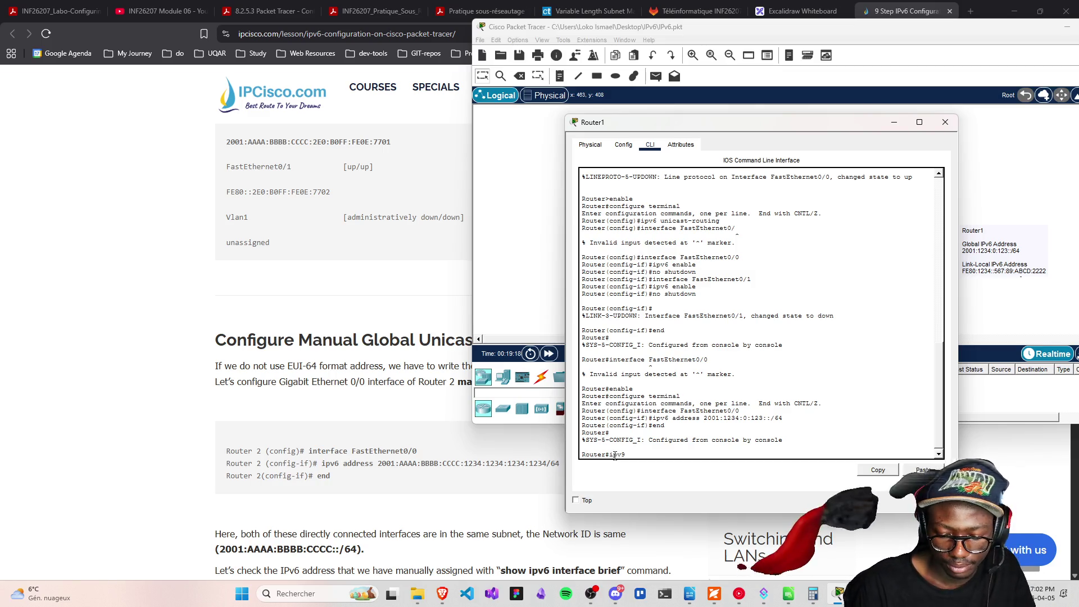
pyautogui.write(' int')
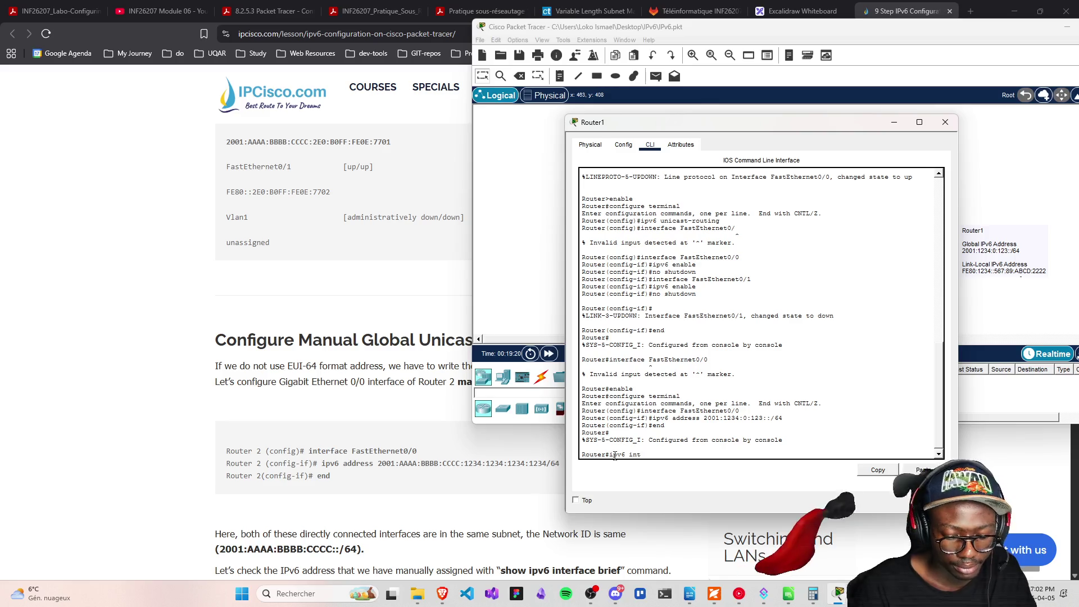
pyautogui.write('erface br')
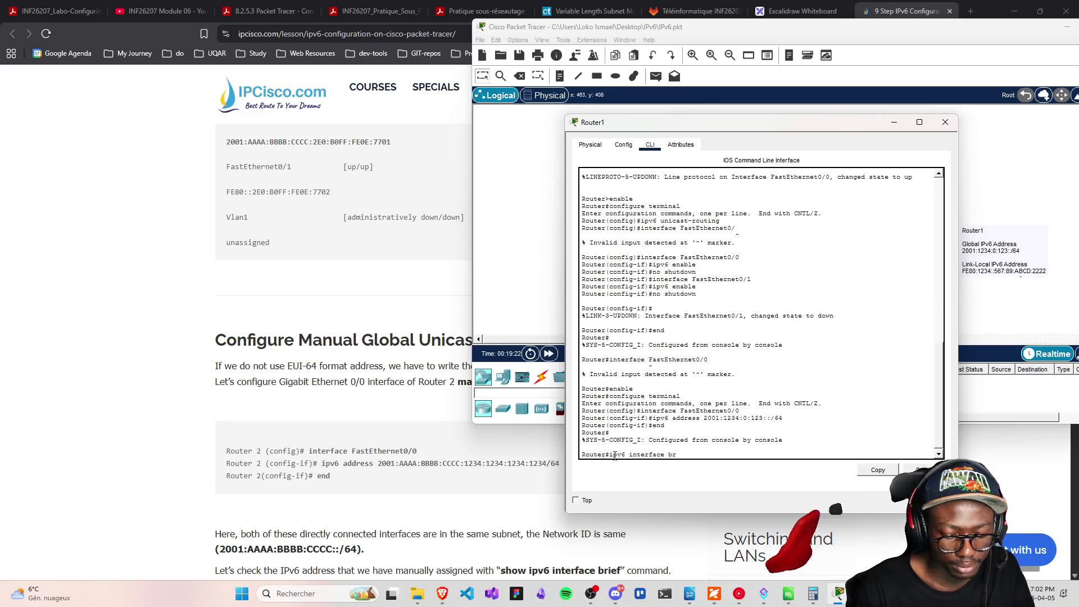
pyautogui.press('BackSpace')
pyautogui.press('BackSpace')
pyautogui.press('BackSpace')
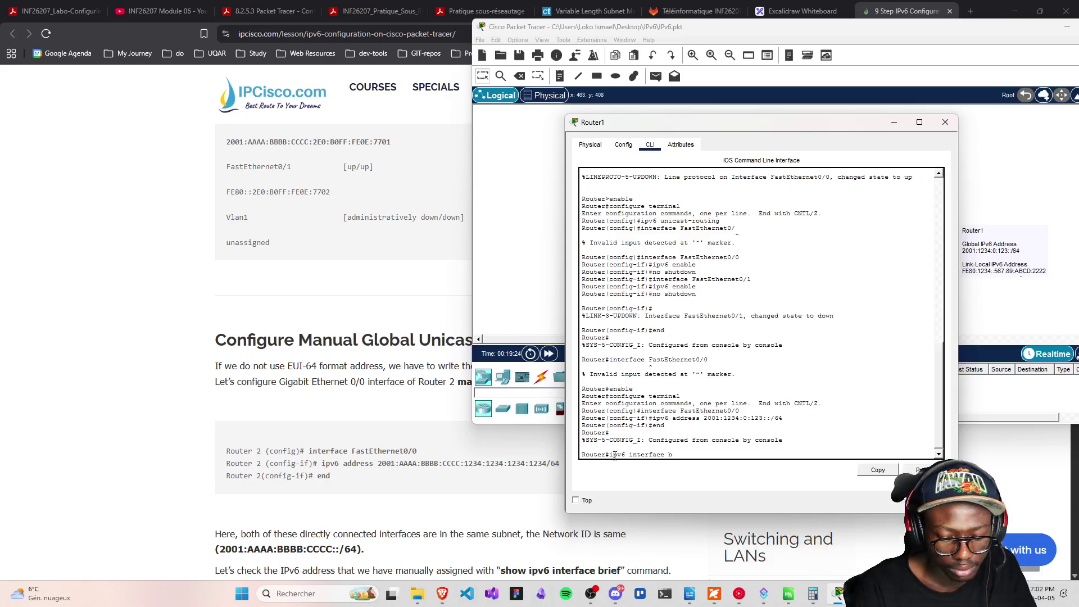
pyautogui.write('rief')
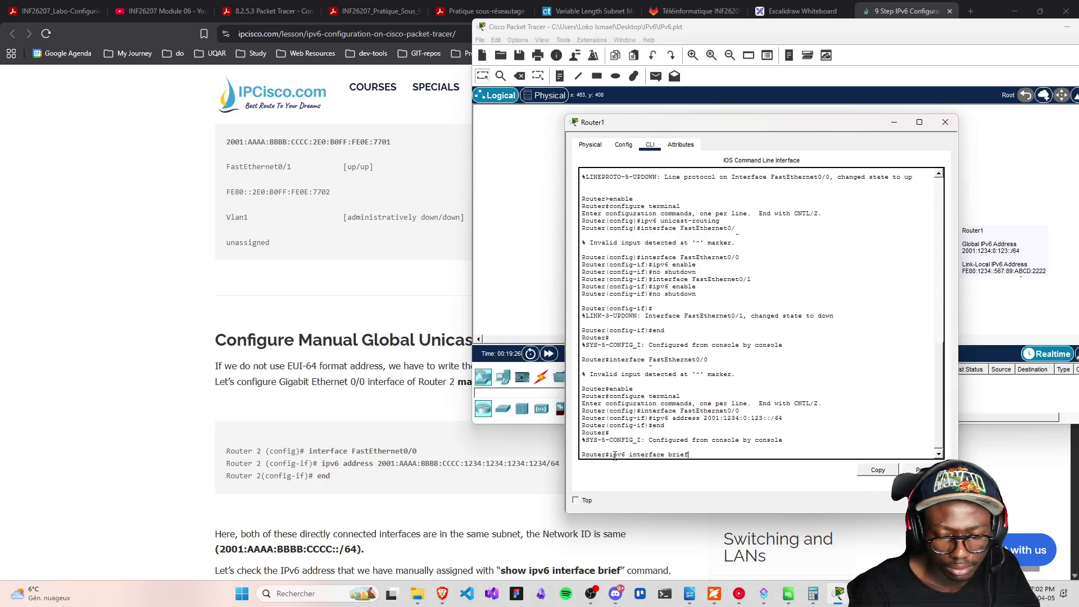
pyautogui.press('Return')
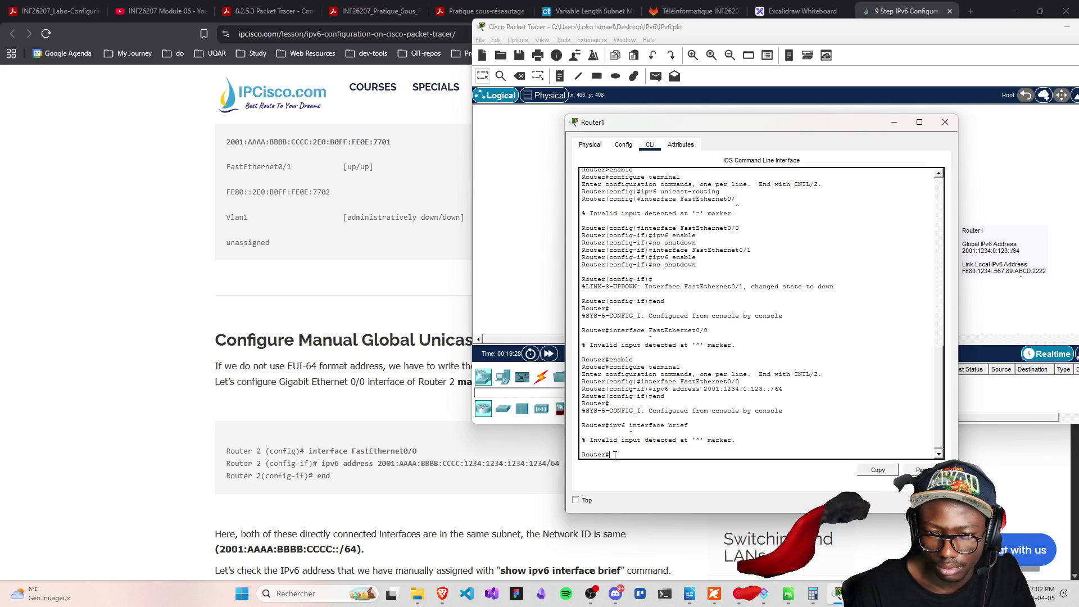
# Step through command history back to configure terminal at the privileged prompt
pyautogui.press('Up')
pyautogui.press('Left')
pyautogui.press('Left')
pyautogui.press('Left')
pyautogui.write('ipv6 ')
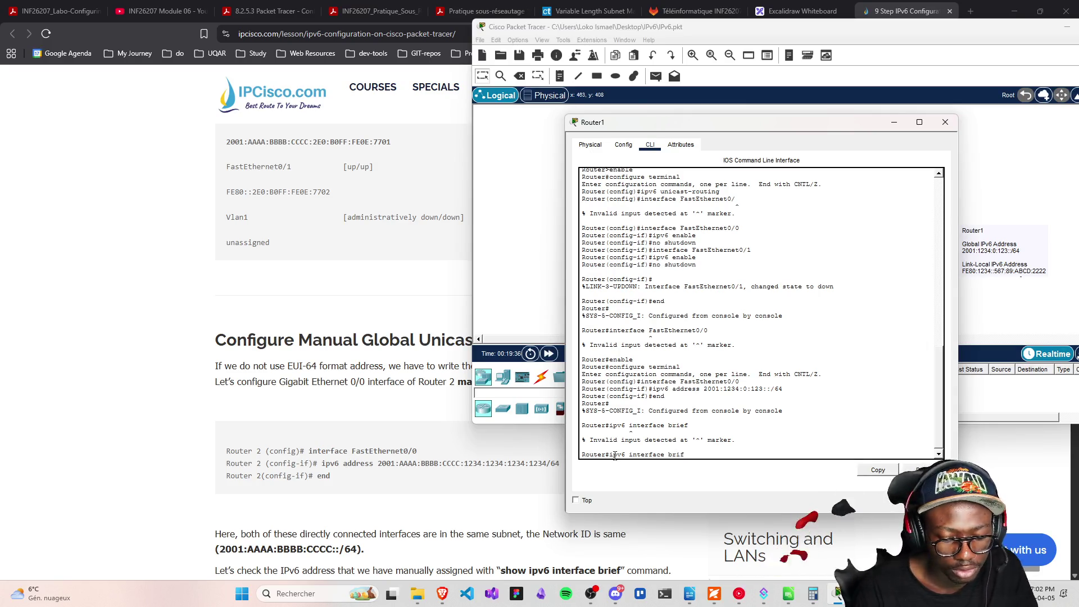
pyautogui.write('i')
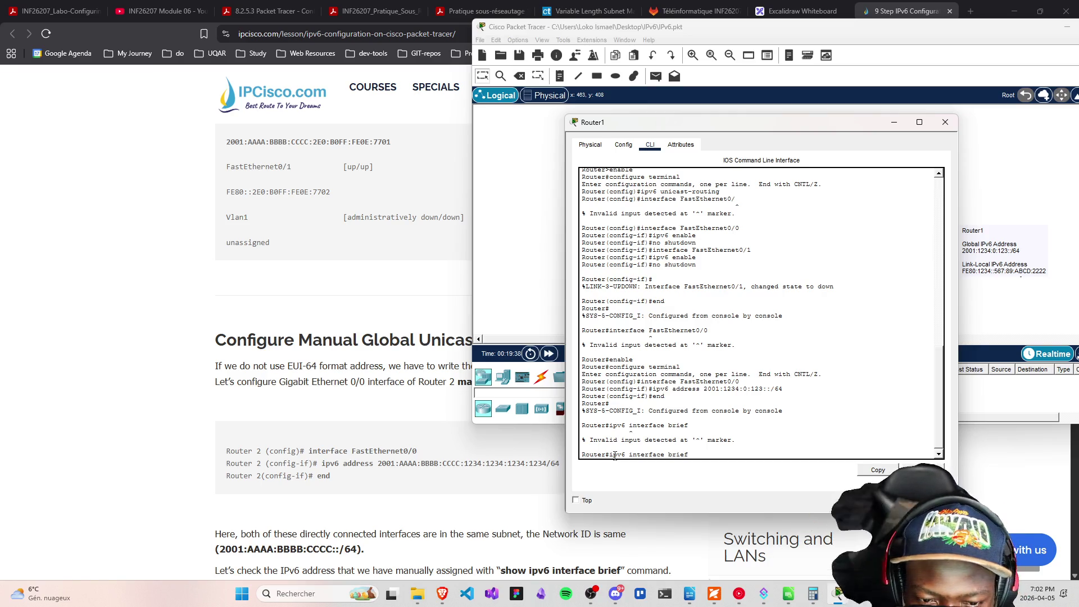
pyautogui.press('Up')
pyautogui.press('Up')
pyautogui.press('Up')
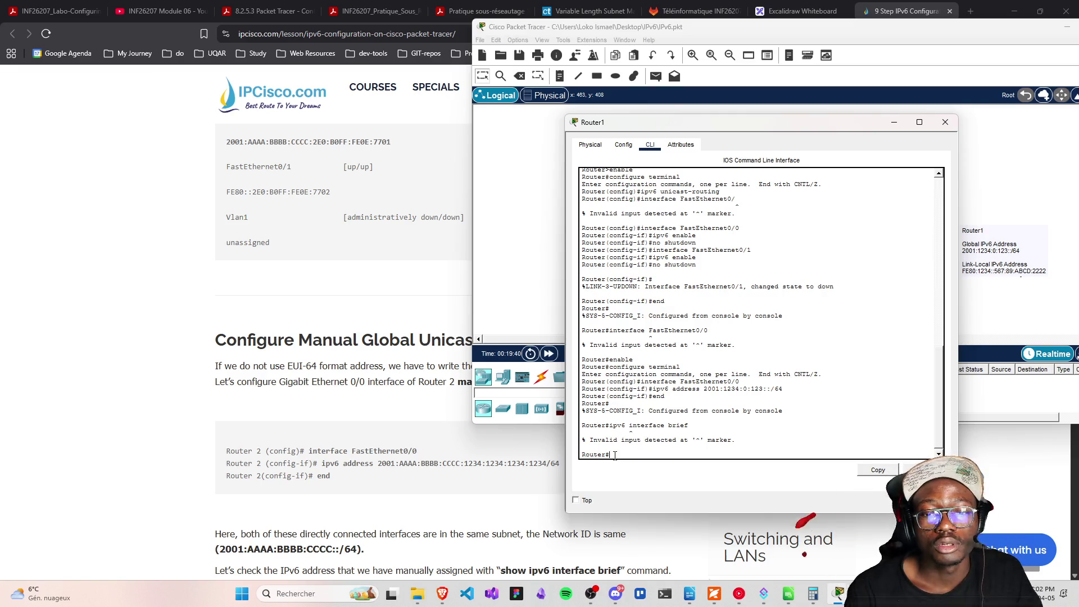
pyautogui.press('Up')
pyautogui.press('Down')
pyautogui.press('Down')
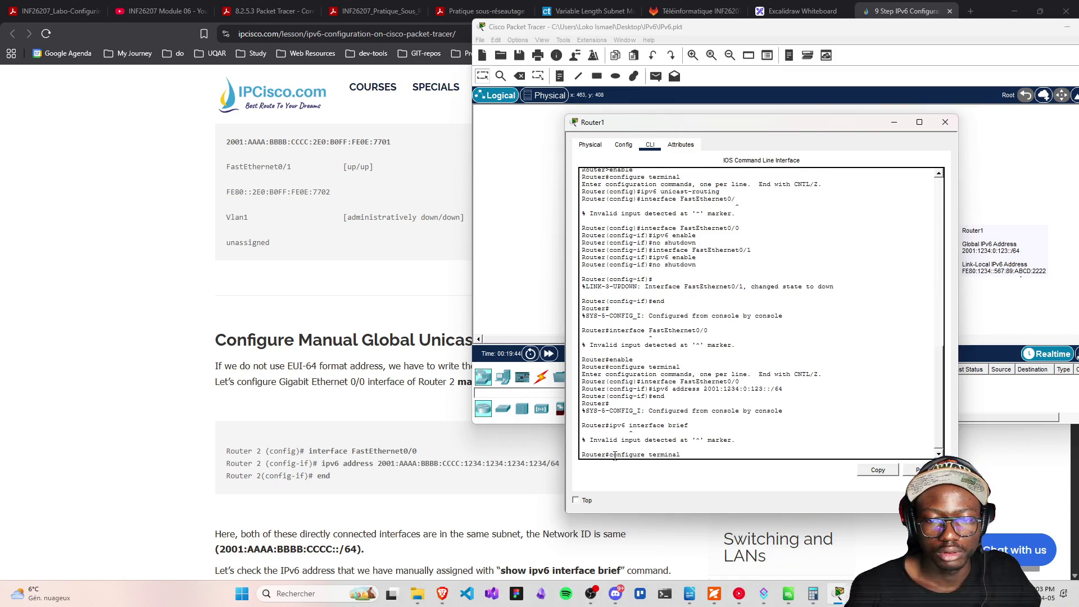
# Enter interface FastEthernet0/0 configuration and try the IPv6 interface summary there, which is rejected
pyautogui.press('Return')
pyautogui.press('Up')
pyautogui.press('Up')
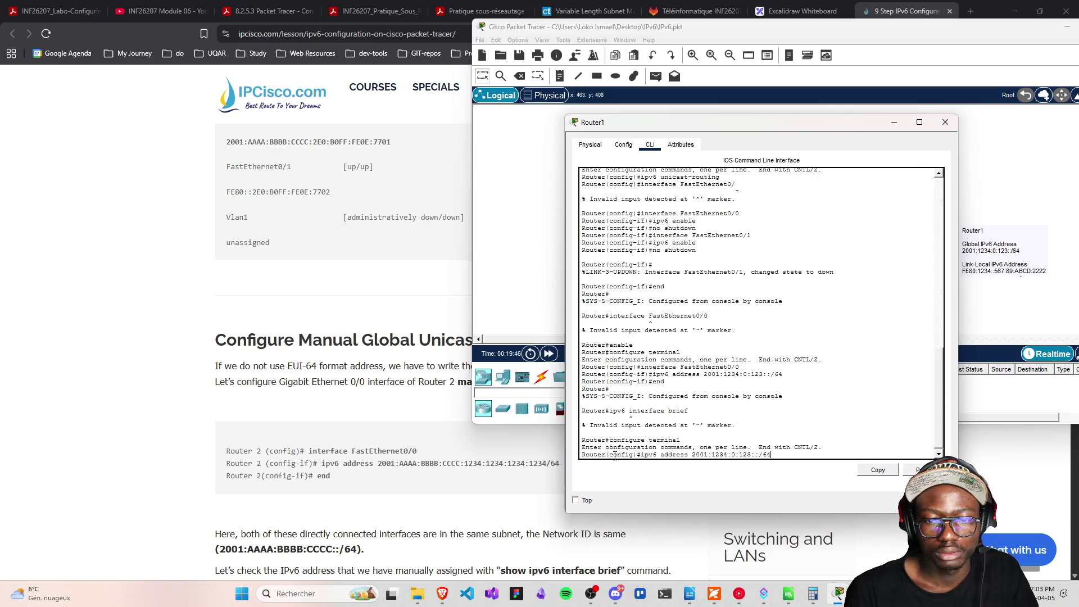
pyautogui.press('Up')
pyautogui.press('Return')
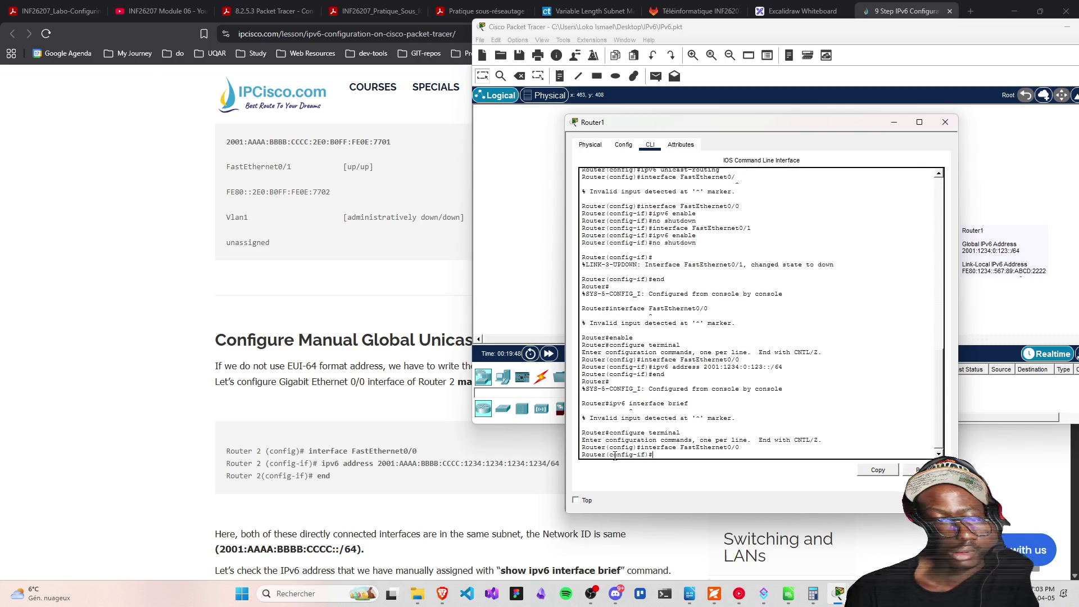
pyautogui.press('Up')
pyautogui.press('Up')
pyautogui.press('Up')
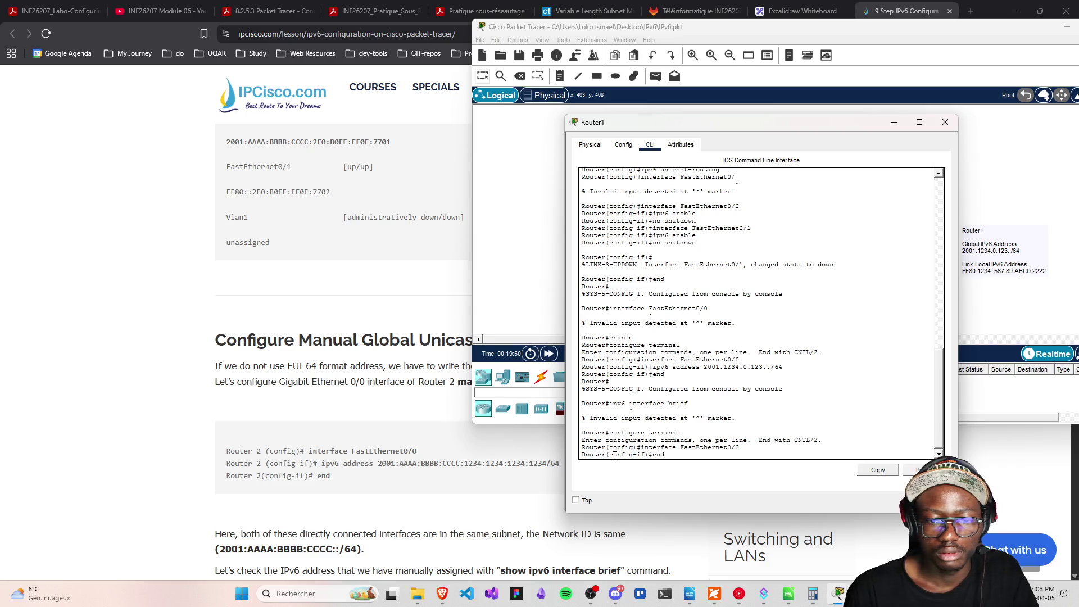
pyautogui.press('Down')
pyautogui.press('Up')
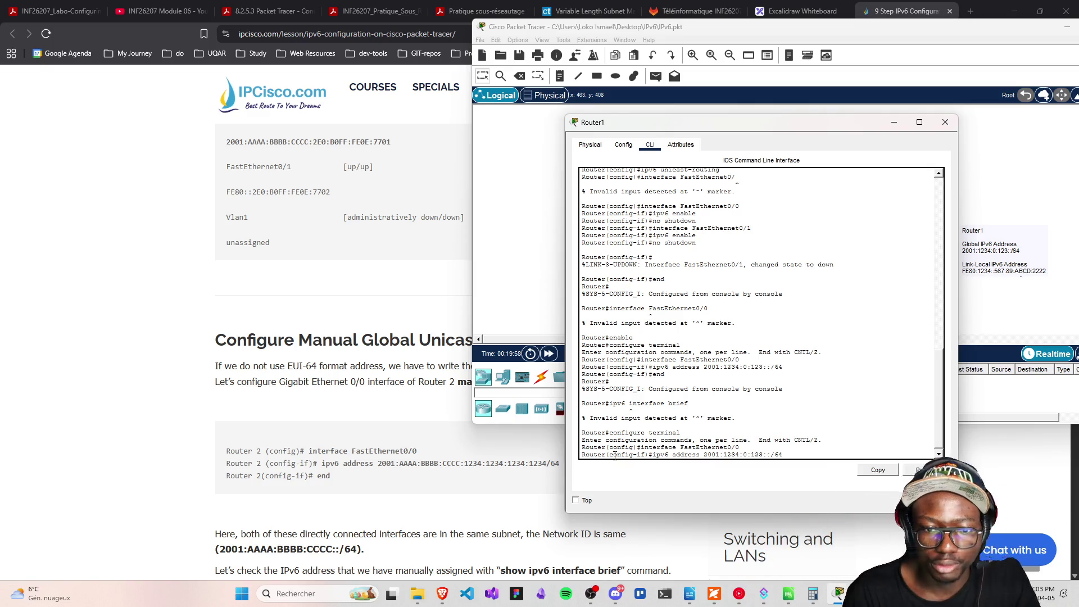
pyautogui.press('BackSpace')
pyautogui.press('BackSpace')
pyautogui.press('BackSpace')
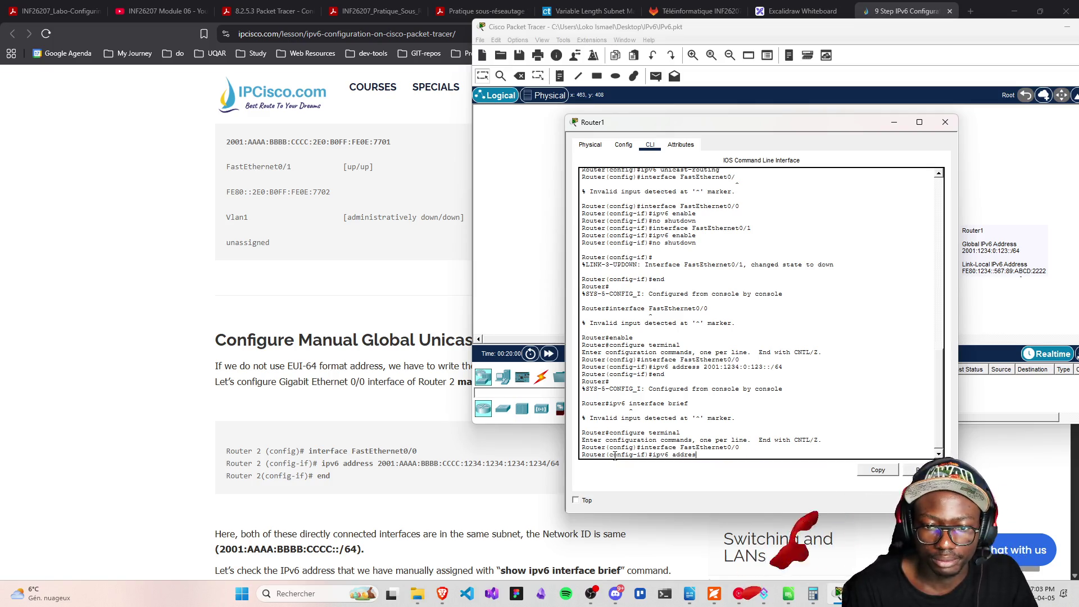
pyautogui.press('BackSpace')
pyautogui.press('BackSpace')
pyautogui.press('BackSpace')
pyautogui.write('inte')
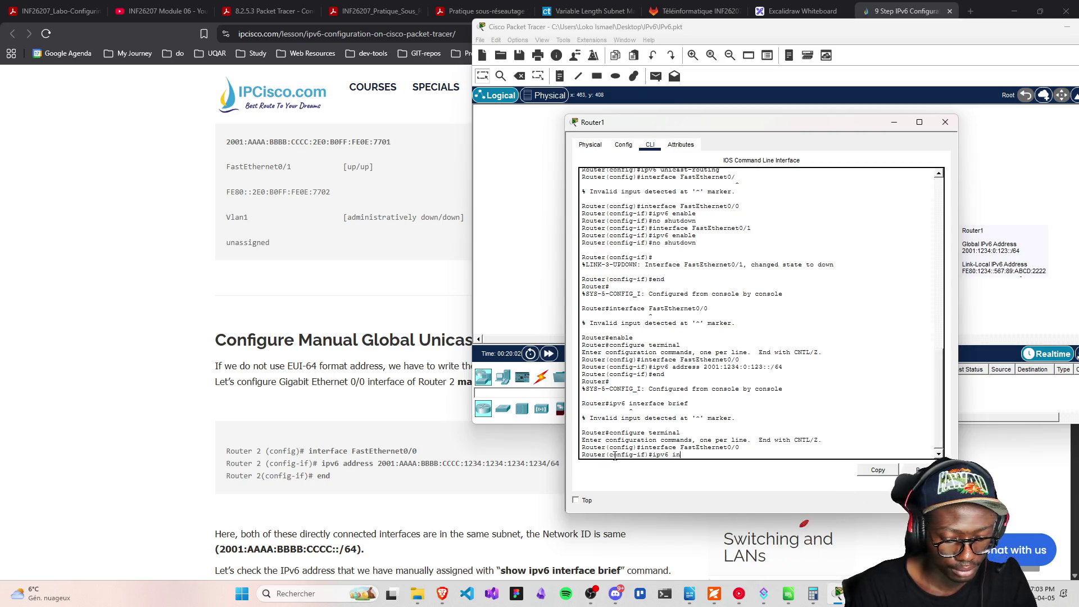
pyautogui.write('rface br')
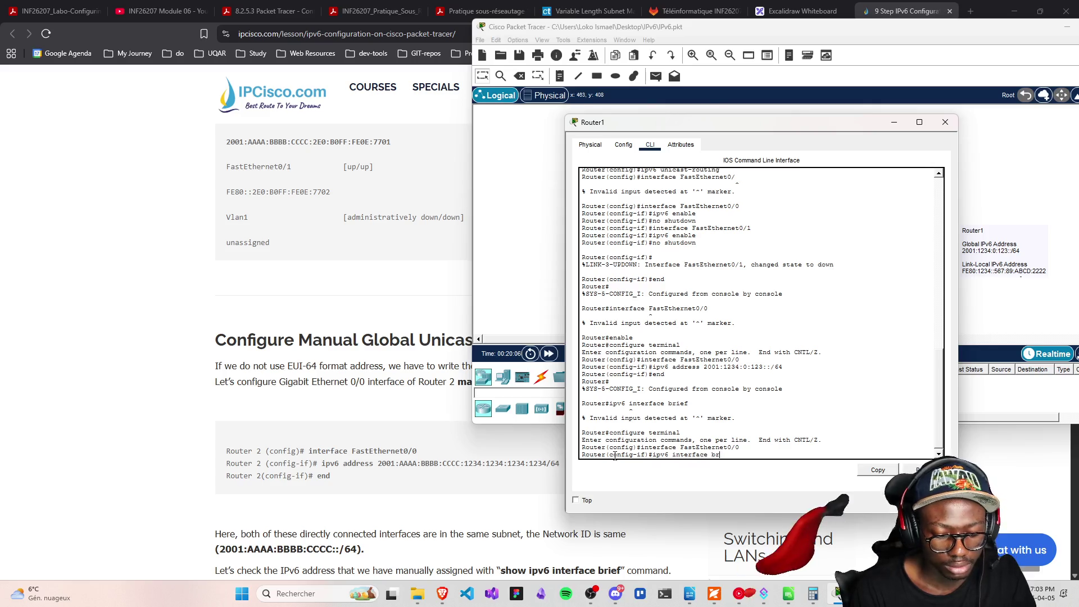
pyautogui.write('ieff')
pyautogui.press('Return')
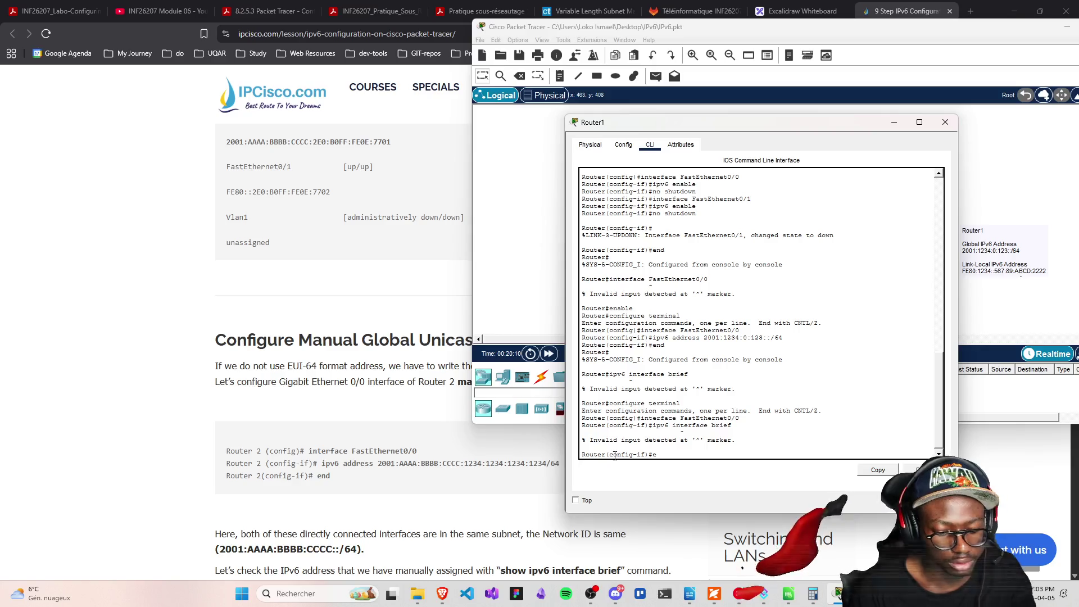
# Return to privileged mode, re-enter global configuration and run 'ipv6 interface brief', rejected again
pyautogui.write('nd')
pyautogui.press('Return')
pyautogui.write('configure terminal')
pyautogui.press('BackSpace')
pyautogui.press('BackSpace')
pyautogui.press('BackSpace')
pyautogui.press('Return')
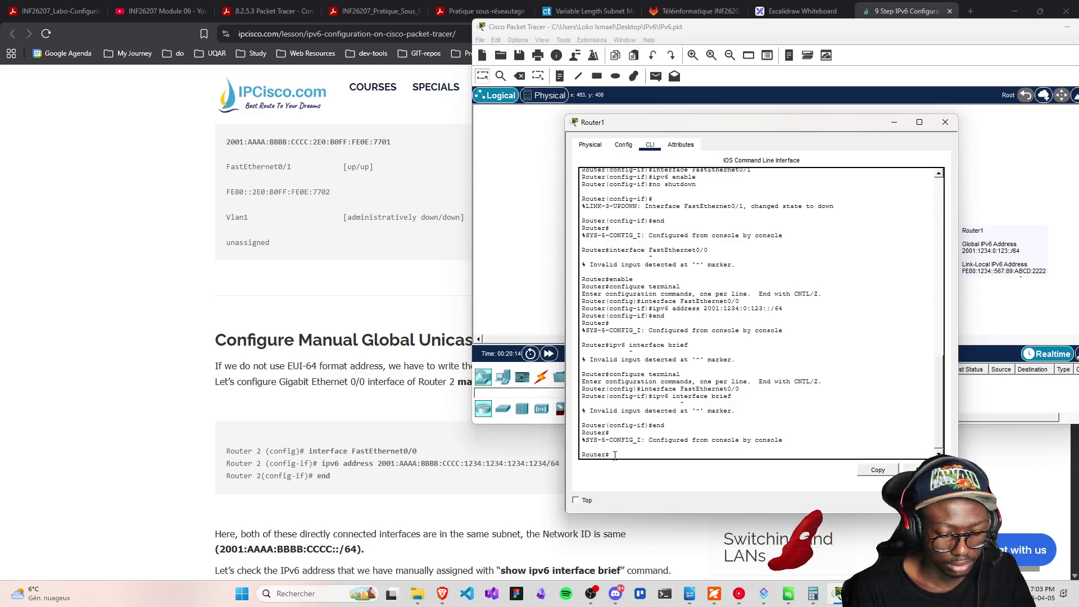
pyautogui.write('configure terminal')
pyautogui.press('Return')
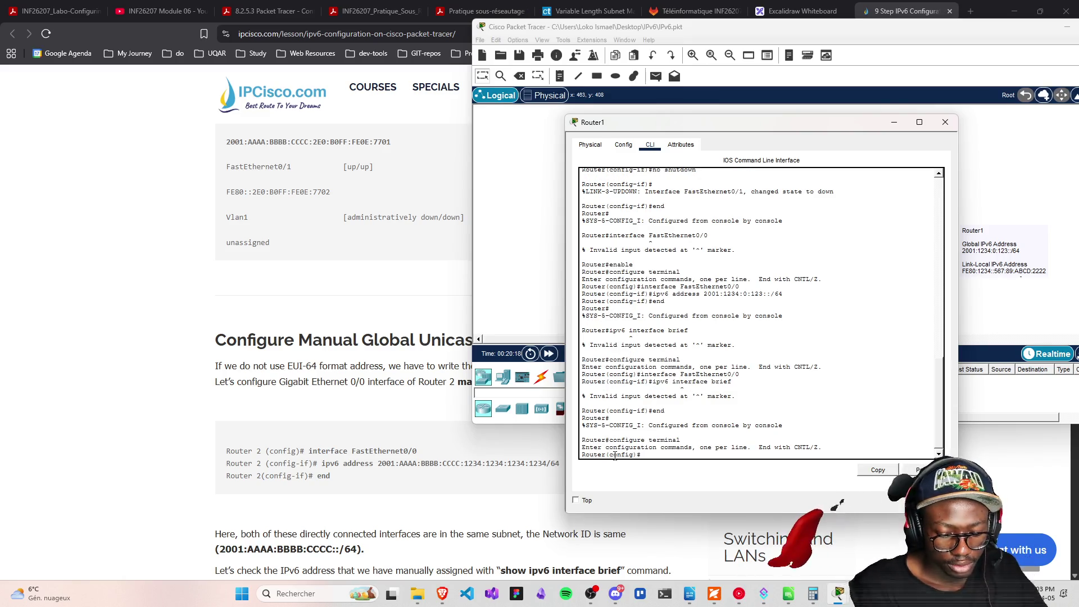
pyautogui.write('ipv6 interface br')
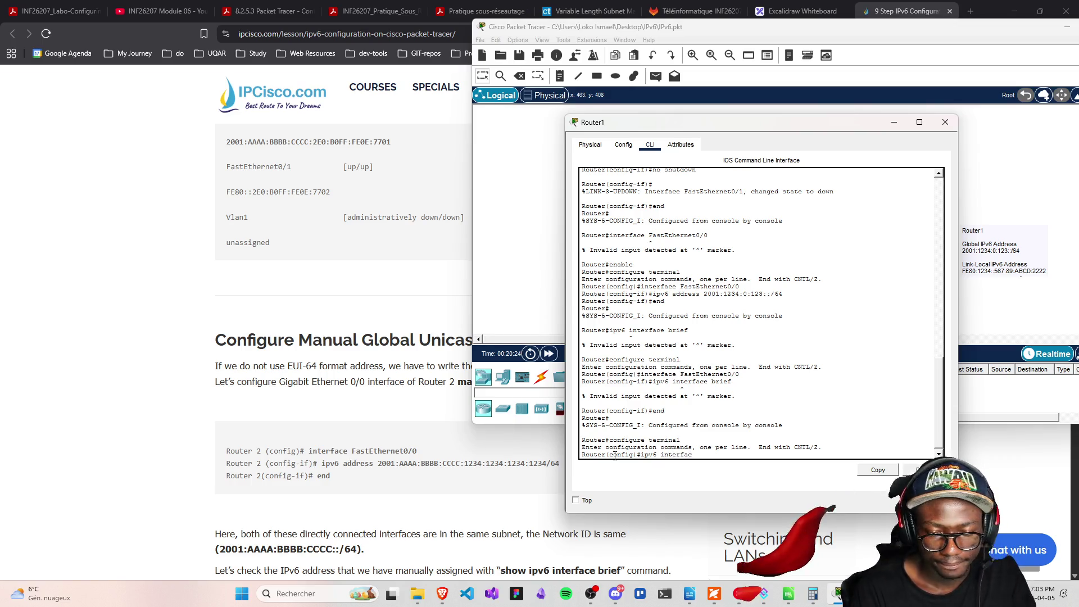
pyautogui.write('ief')
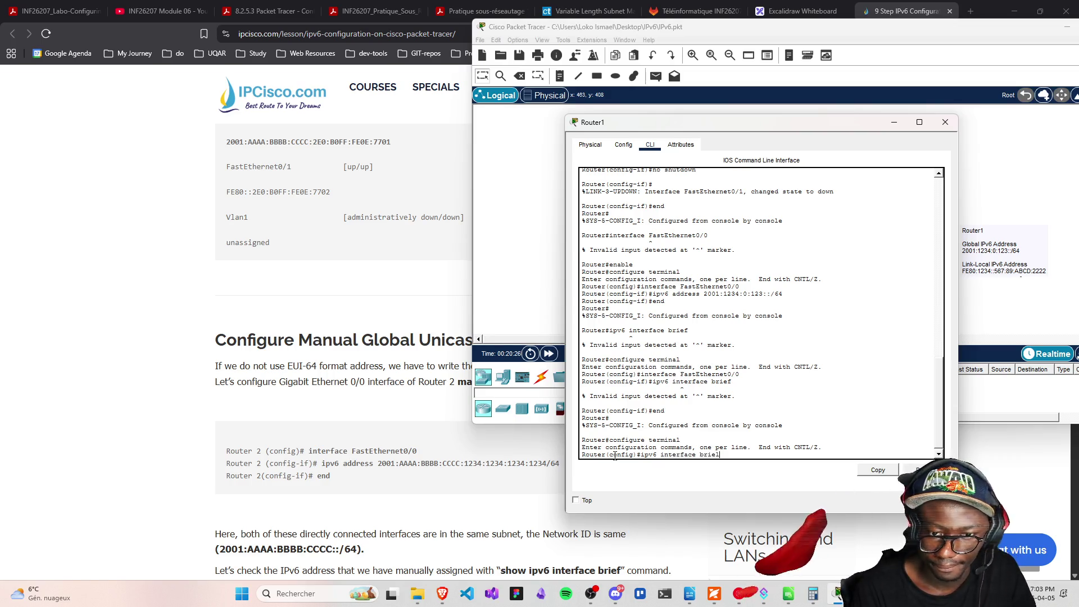
pyautogui.press('Return')
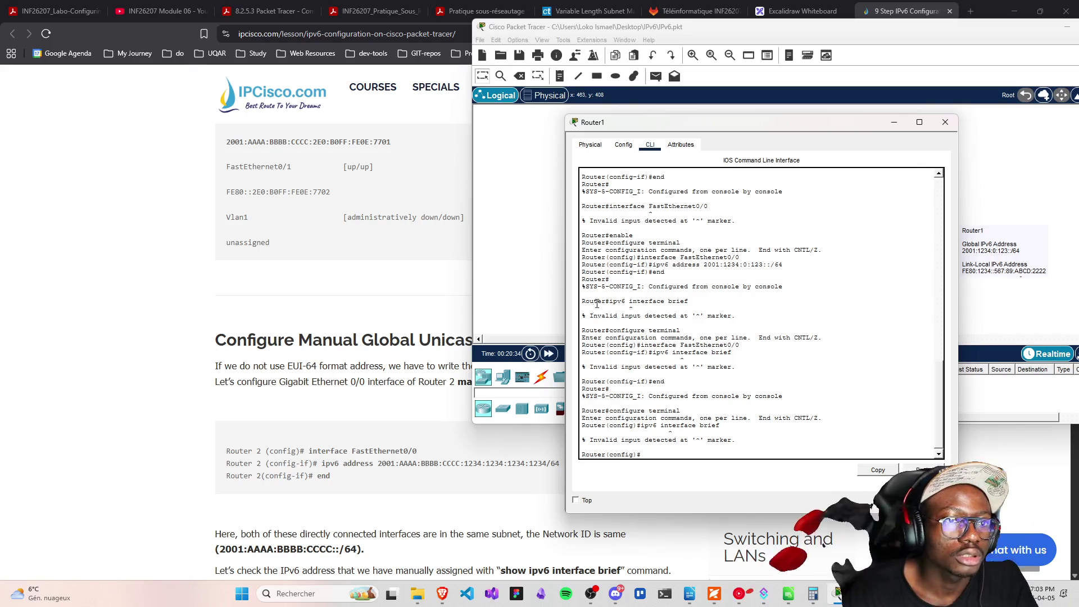
pyautogui.scroll(5, 292, 323)
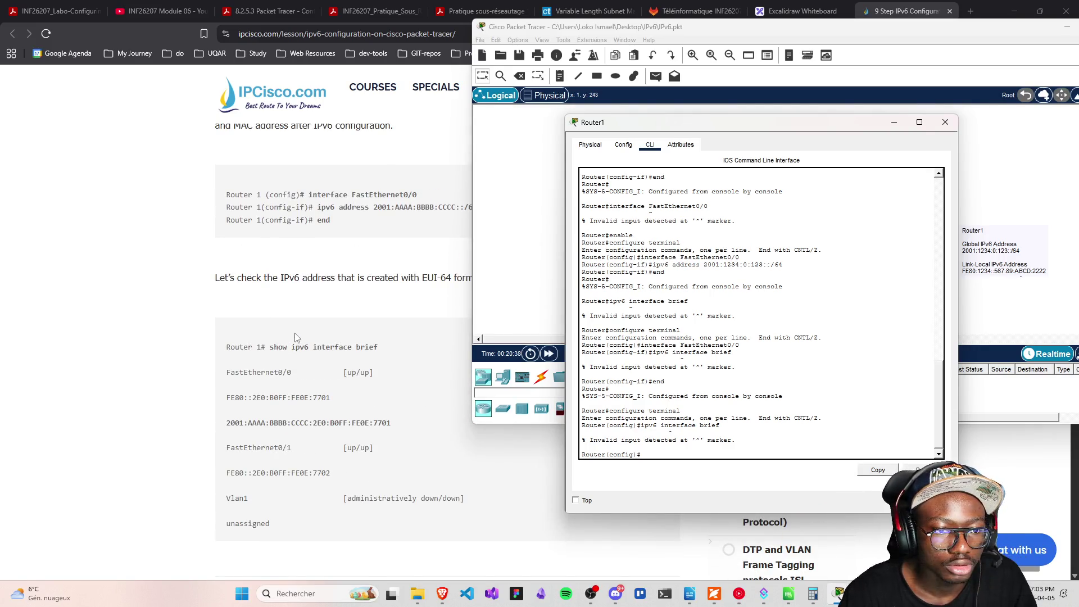
pyautogui.scroll(-2, 296, 337)
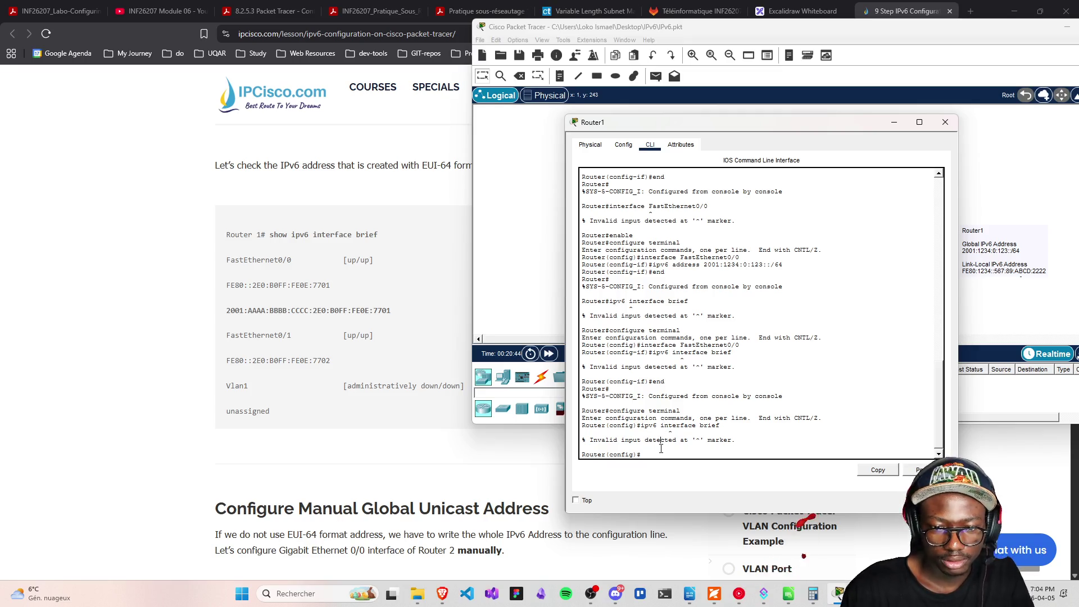
# Leave configuration mode with 'end' and clear the stray 'configure terminal' line
pyautogui.write('end')
pyautogui.press('Return')
pyautogui.write('configure terminal')
pyautogui.press('BackSpace')
pyautogui.press('BackSpace')
pyautogui.press('BackSpace')
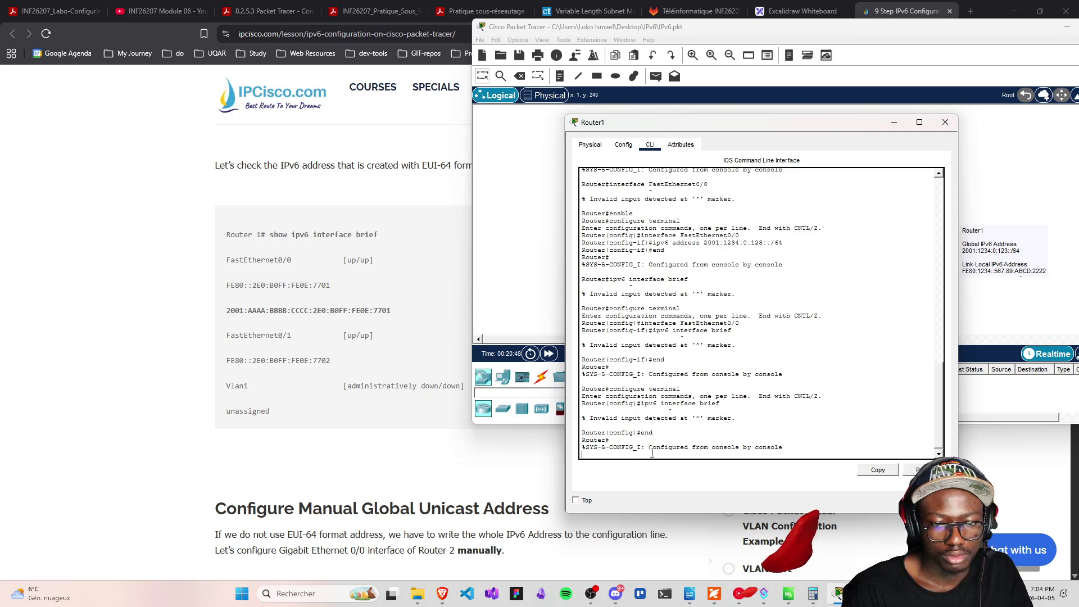
# Show Router1's IPv6 interface summary, confirming Fa0/0 holds 2001:1234:0:123:567:89:ABCD:2222, then close its window
pyautogui.press('Return')
pyautogui.write('sh')
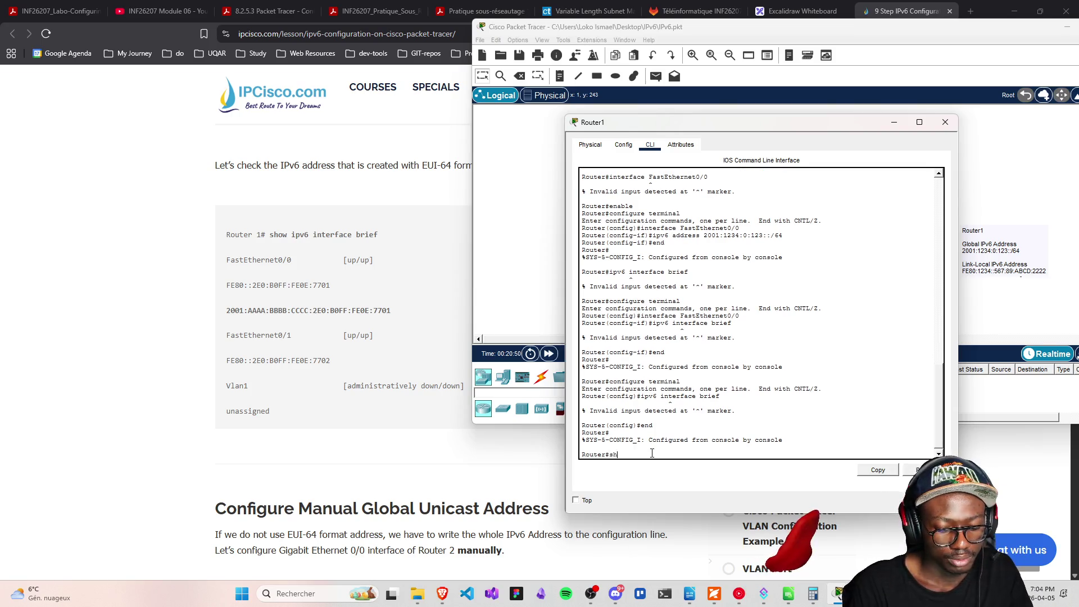
pyautogui.write('ow ipv6 interfacer')
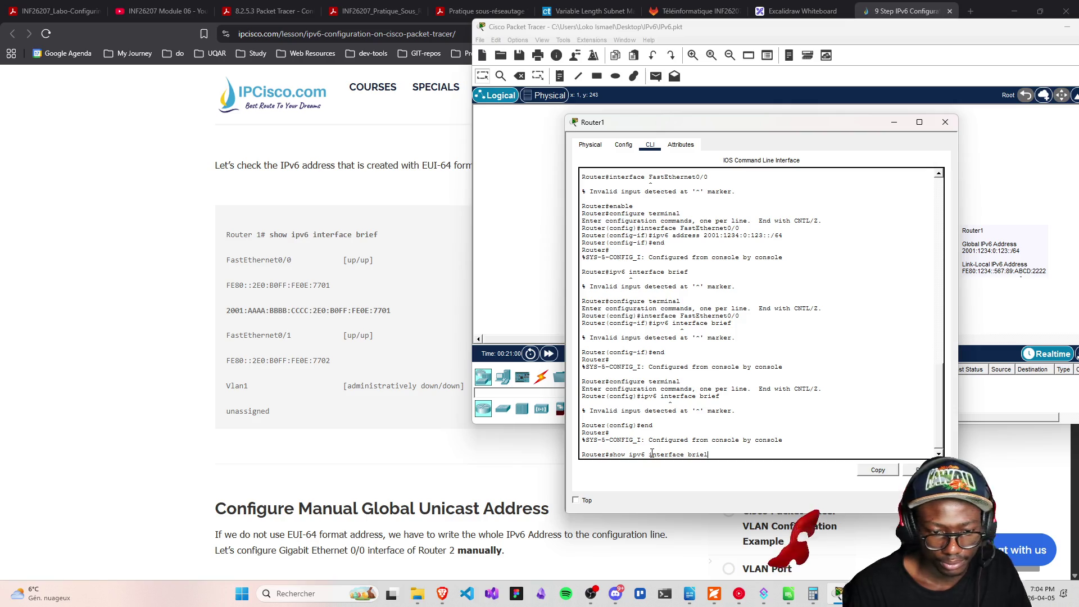
pyautogui.press('Return')
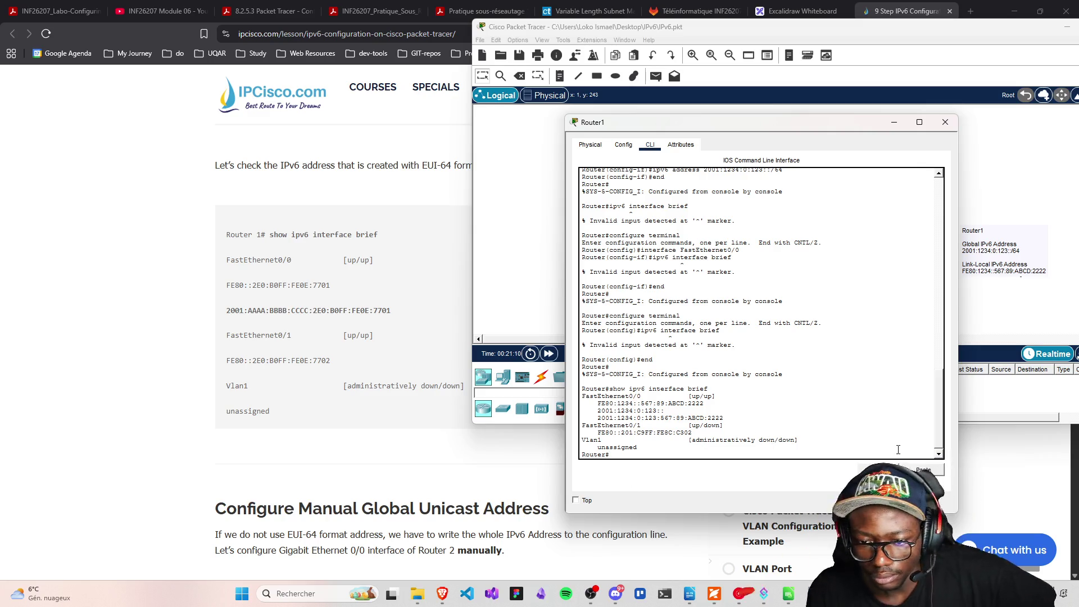
pyautogui.click(944, 123)
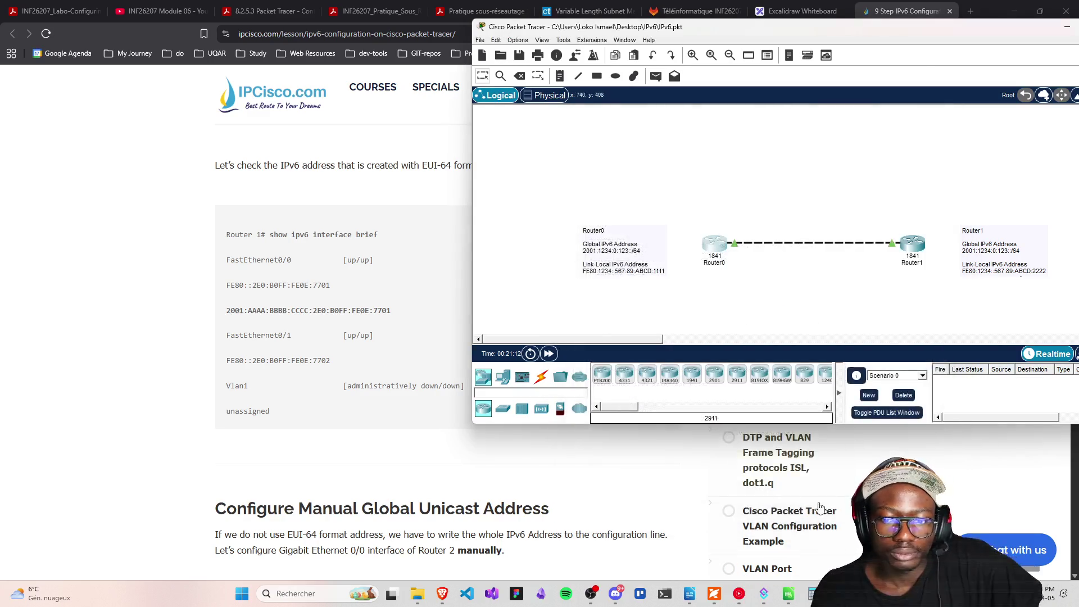
# Review the IPCisco lesson's IPv6 Ping example, then open Router0's CLI from the Logical canvas
pyautogui.scroll(-2, 304, 360)
pyautogui.scroll(-5, 305, 360)
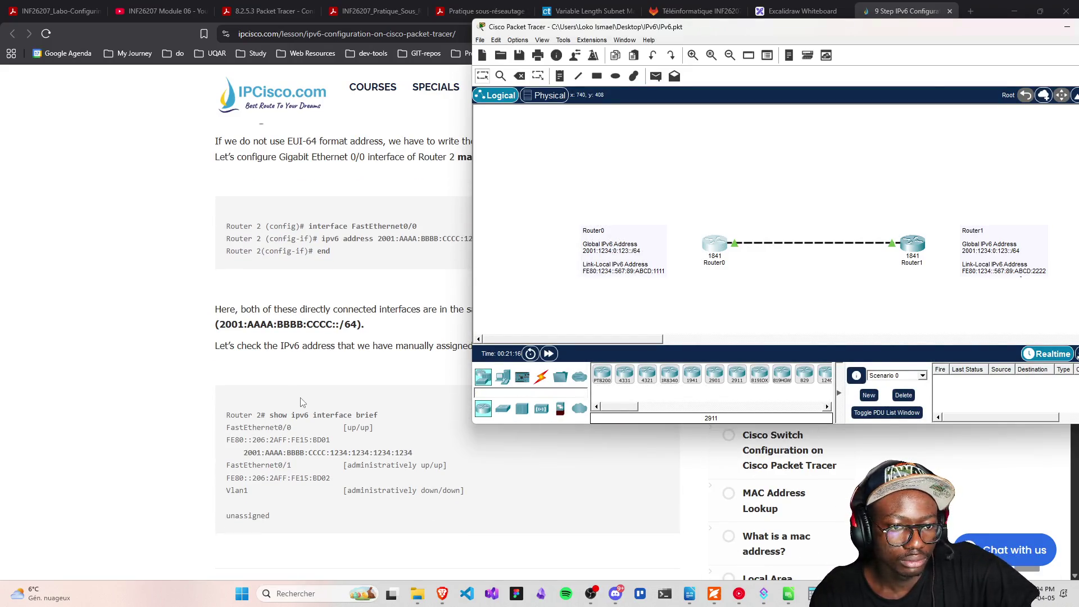
pyautogui.scroll(-1, 298, 411)
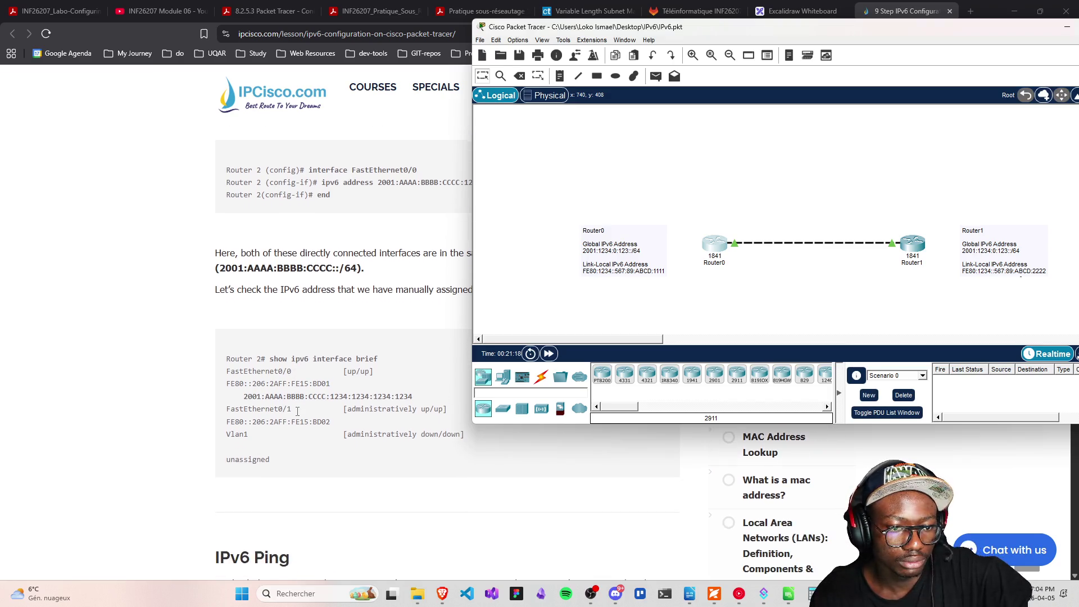
pyautogui.scroll(-2, 298, 411)
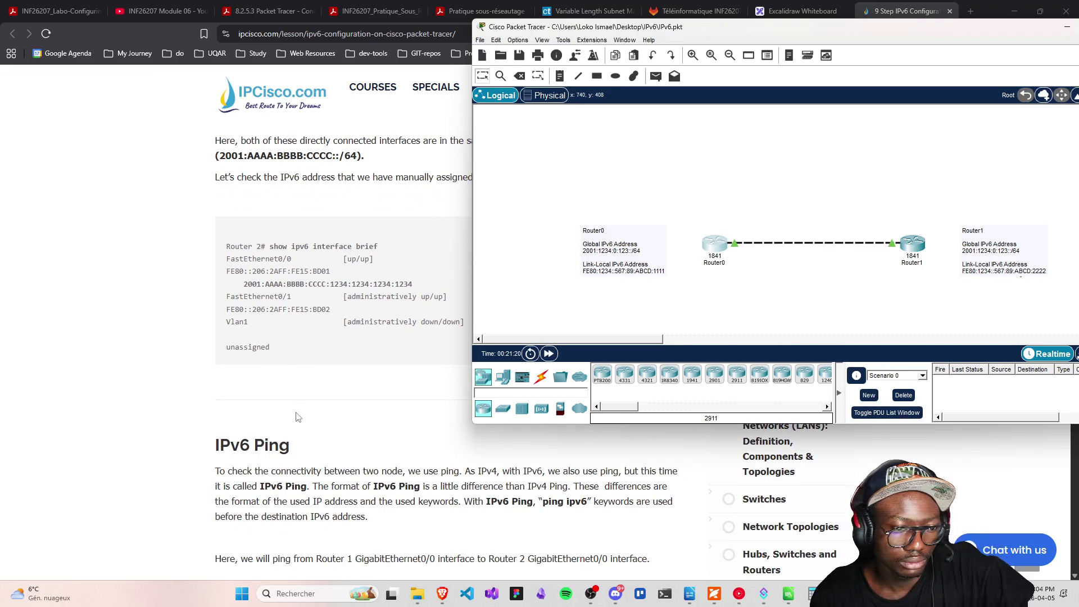
pyautogui.scroll(-2, 298, 416)
pyautogui.scroll(2, 290, 410)
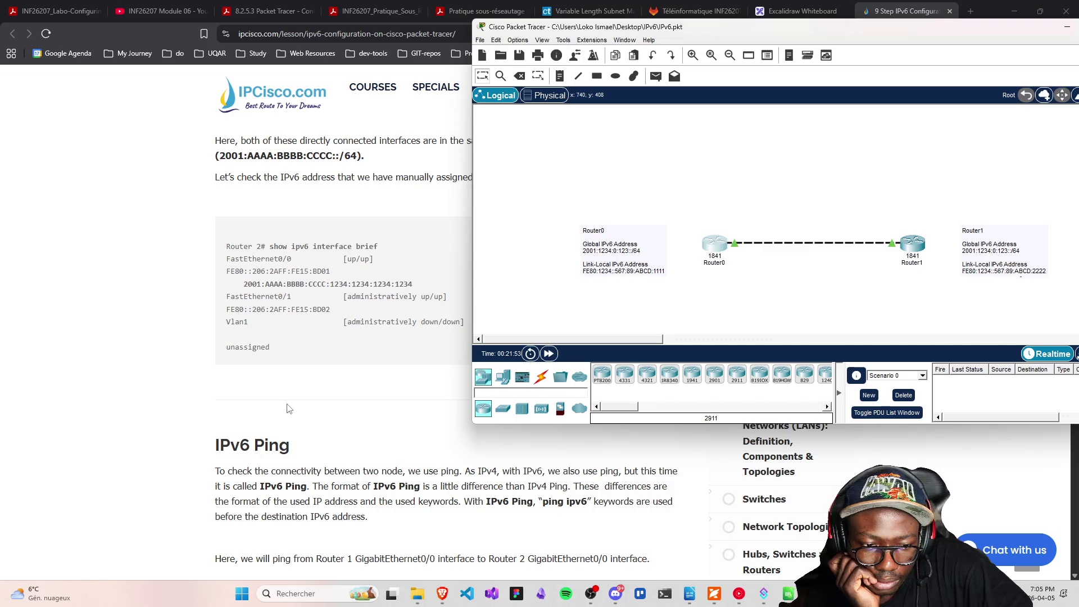
pyautogui.scroll(-2, 289, 408)
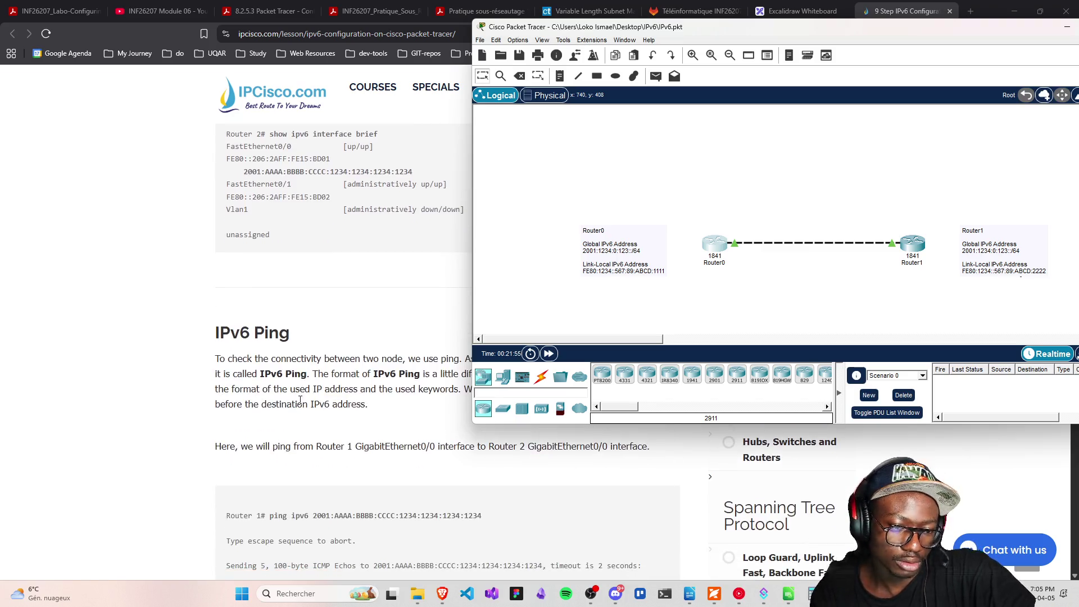
pyautogui.scroll(1, 339, 464)
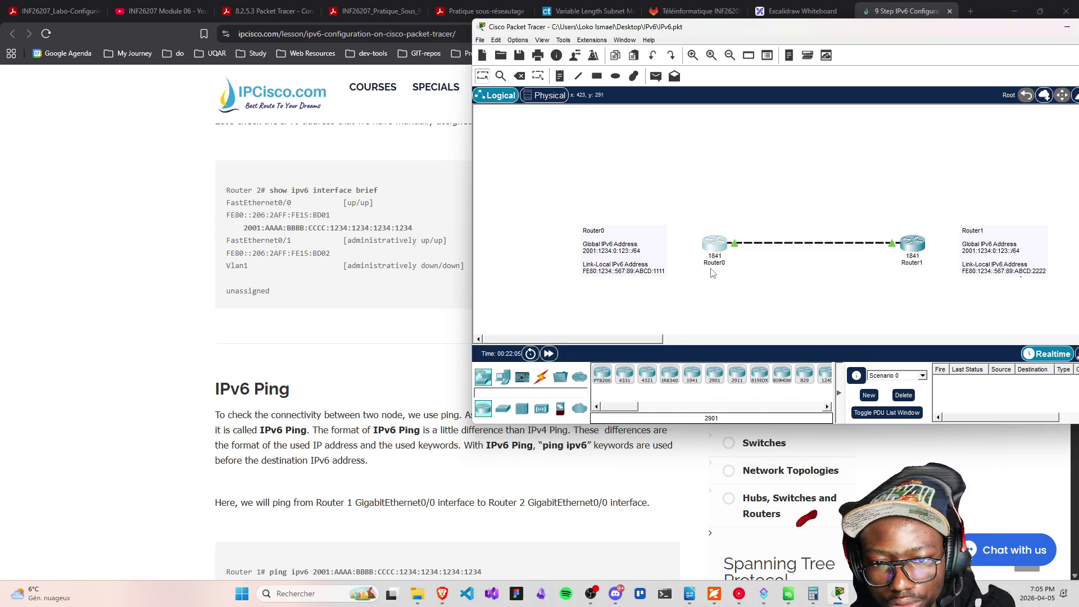
pyautogui.scroll(-3, 430, 523)
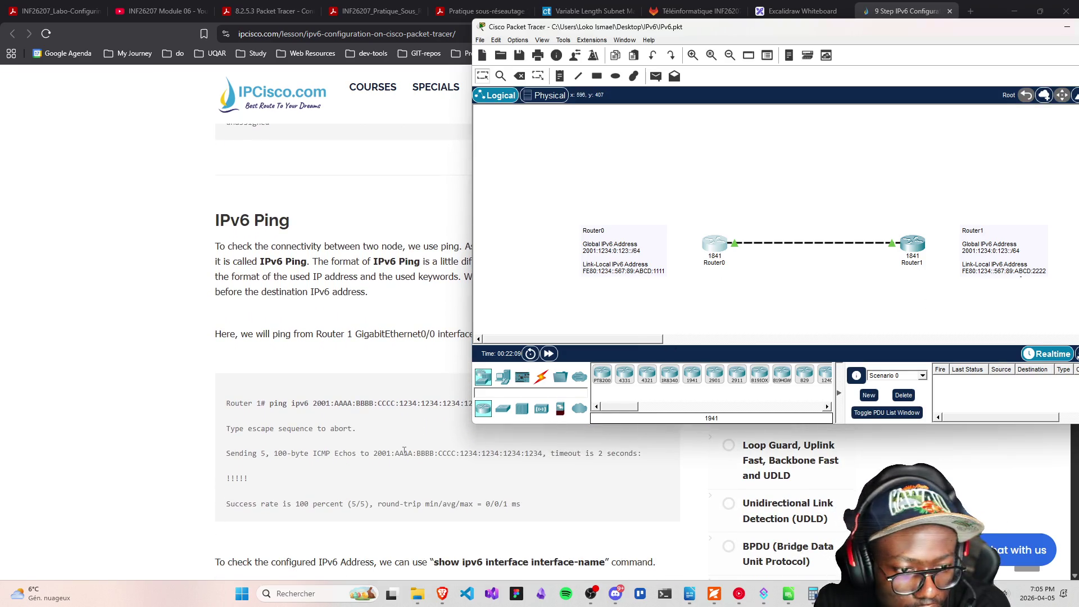
pyautogui.scroll(1, 404, 452)
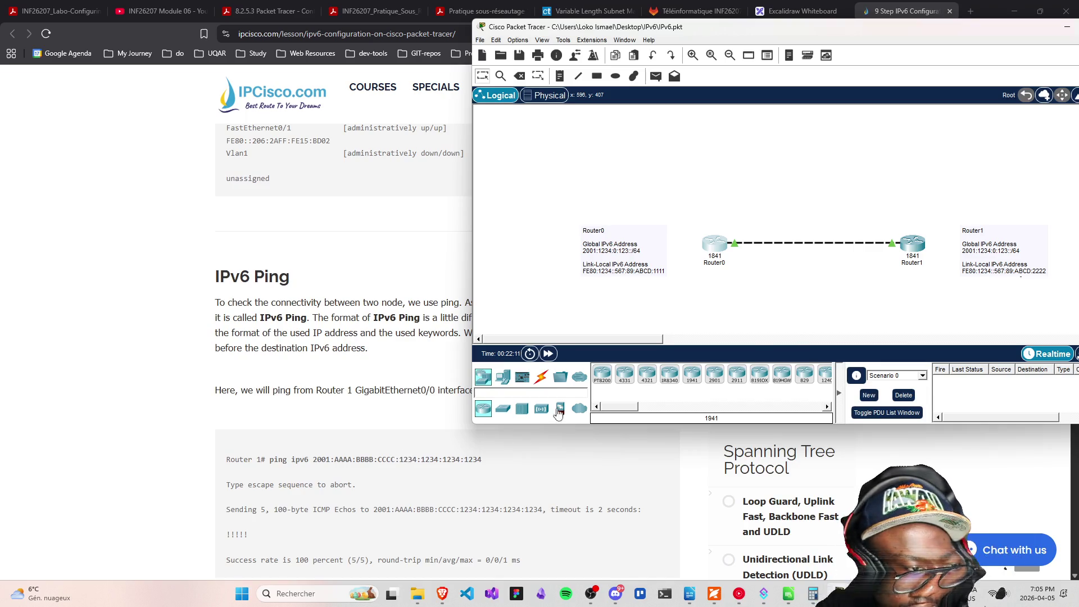
pyautogui.click(716, 245)
# Move Router0's console aside, type 'ping ipv6' at its prompt, and open Router1's console
pyautogui.moveTo(458, 96)
pyautogui.mouseDown()
pyautogui.moveTo(699, 173)
pyautogui.moveTo(567, 98)
pyautogui.moveTo(420, 56)
pyautogui.moveTo(203, 46)
pyautogui.mouseUp()
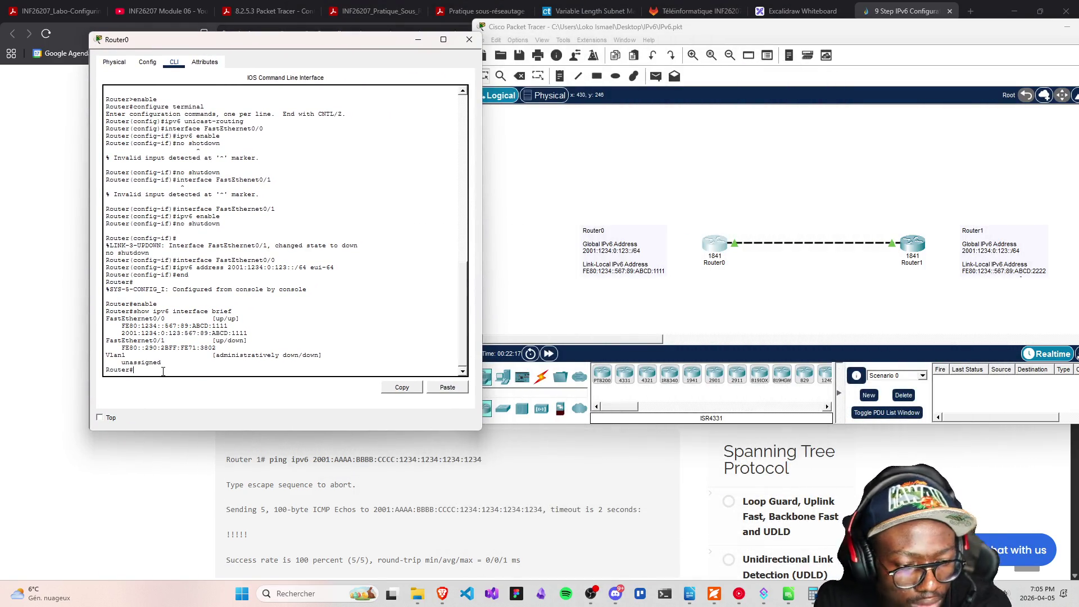
pyautogui.write('ping')
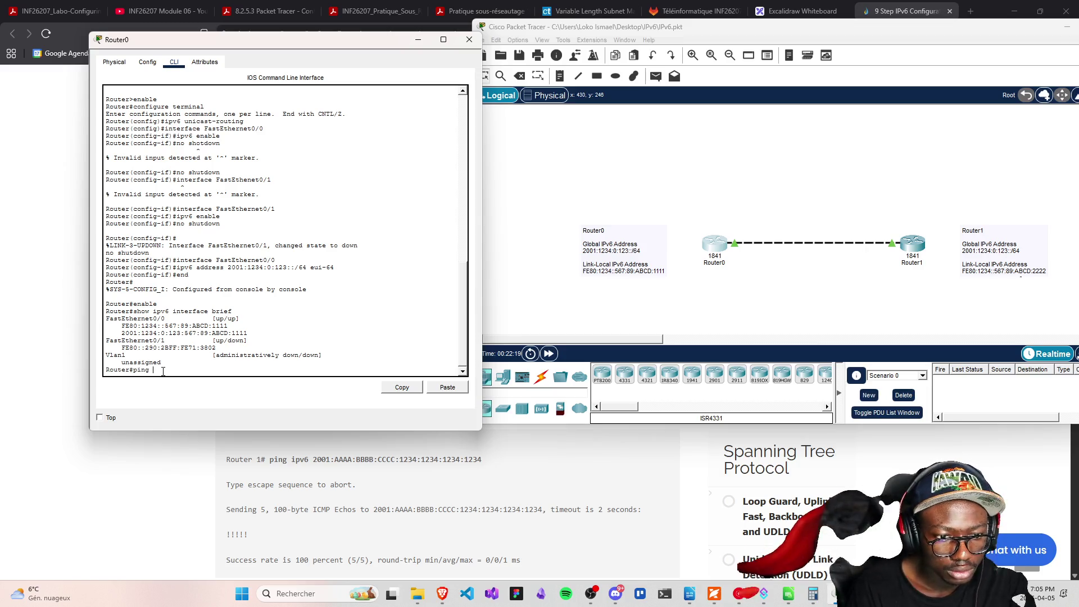
pyautogui.write(' ip')
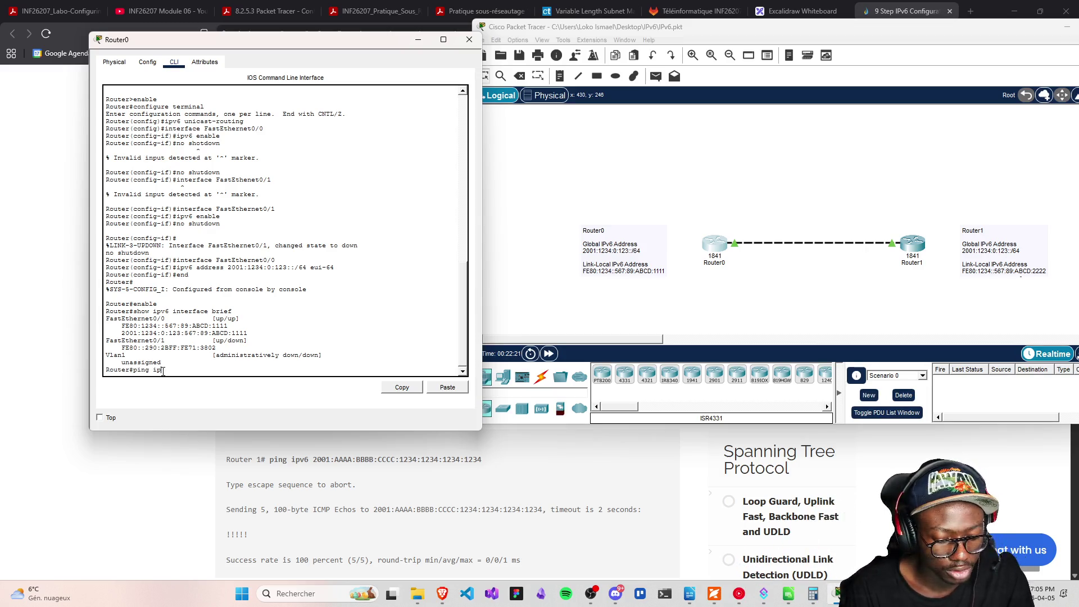
pyautogui.write('v6')
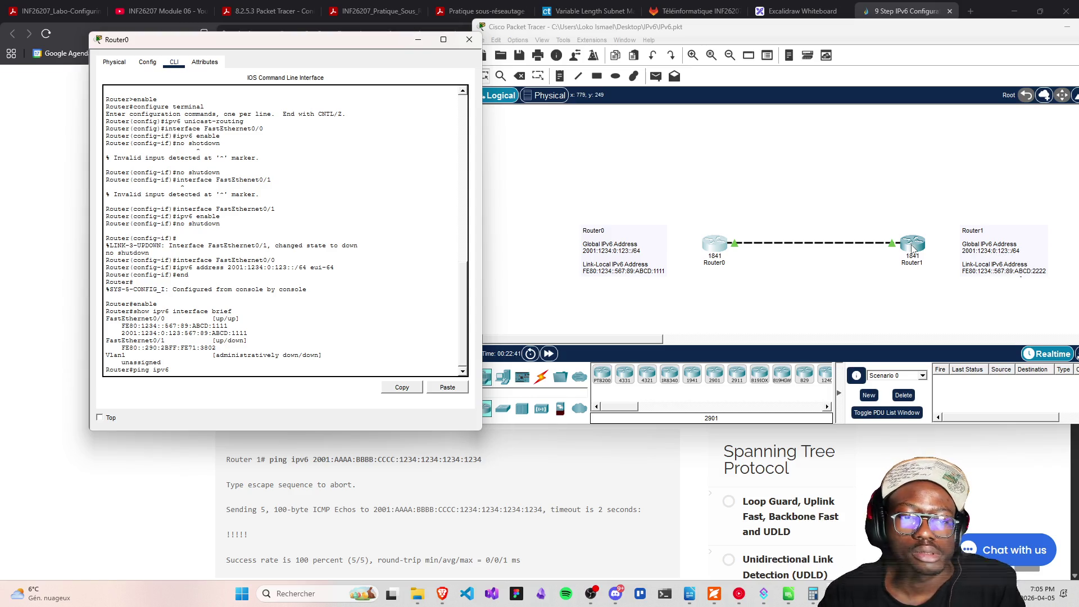
pyautogui.scroll(3, 417, 515)
pyautogui.scroll(3, 417, 514)
pyautogui.scroll(-1, 393, 543)
pyautogui.scroll(-8, 267, 506)
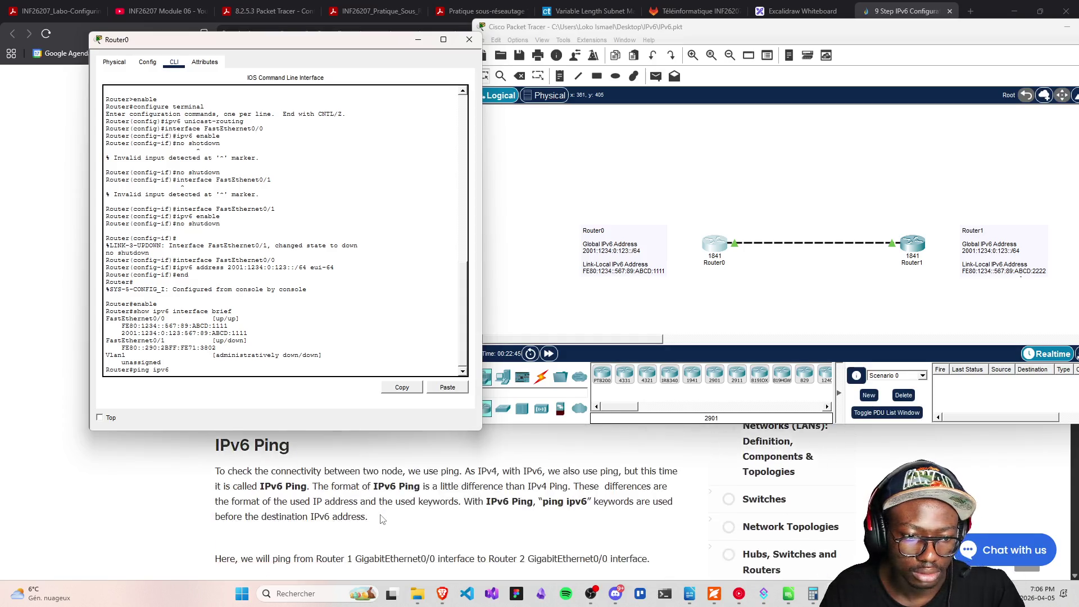
pyautogui.scroll(3, 379, 522)
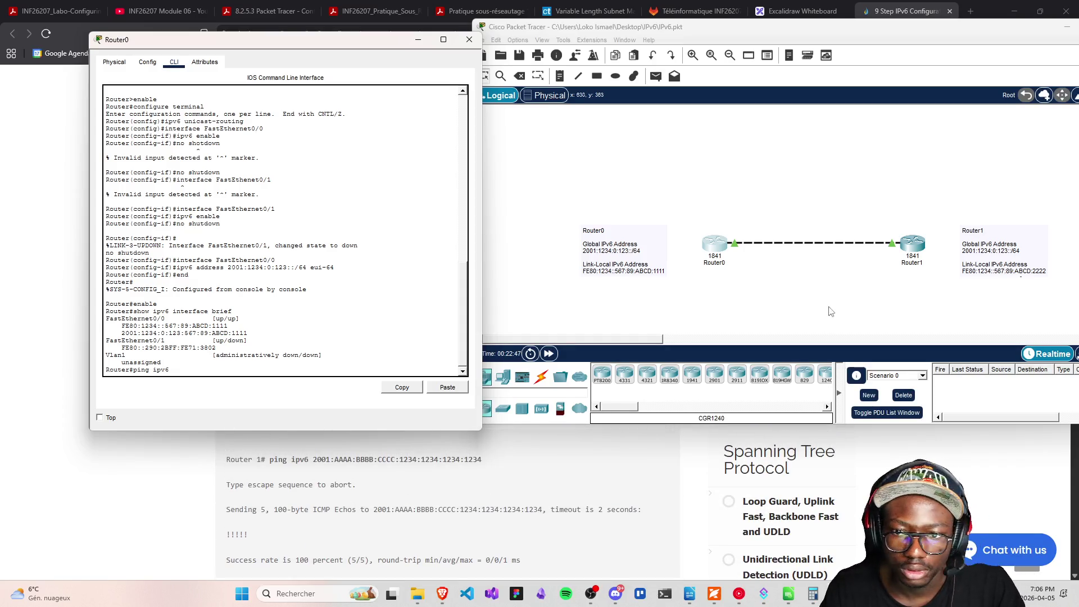
pyautogui.click(926, 256)
pyautogui.click(913, 247)
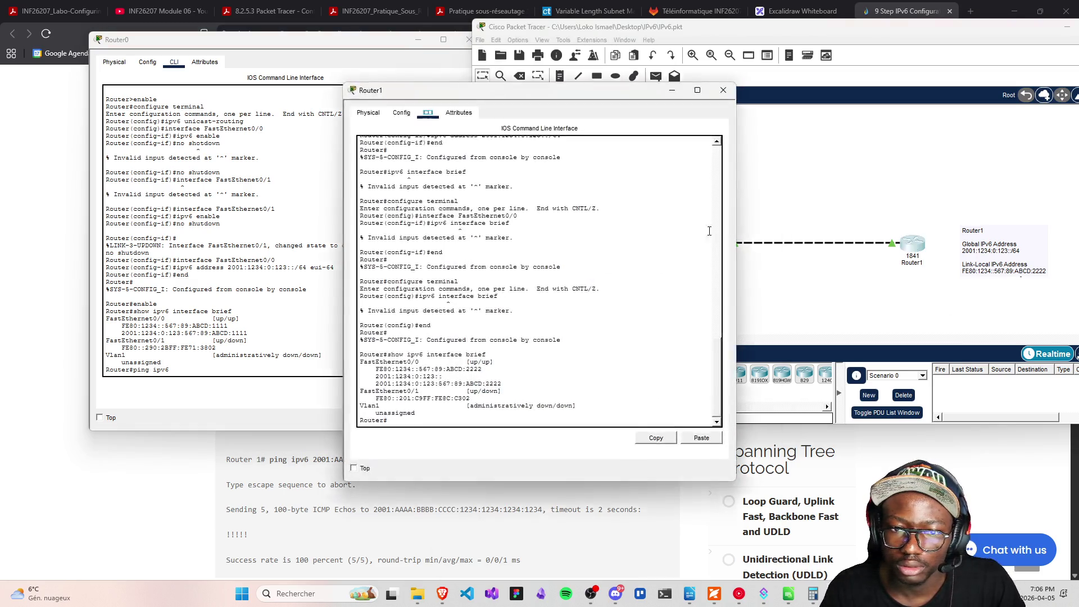
# Try copying Router1's address into Router0's ping, then undo the wrong line and retype 'ipv6'
pyautogui.moveTo(495, 97)
pyautogui.mouseDown()
pyautogui.moveTo(741, 91)
pyautogui.moveTo(744, 78)
pyautogui.mouseUp()
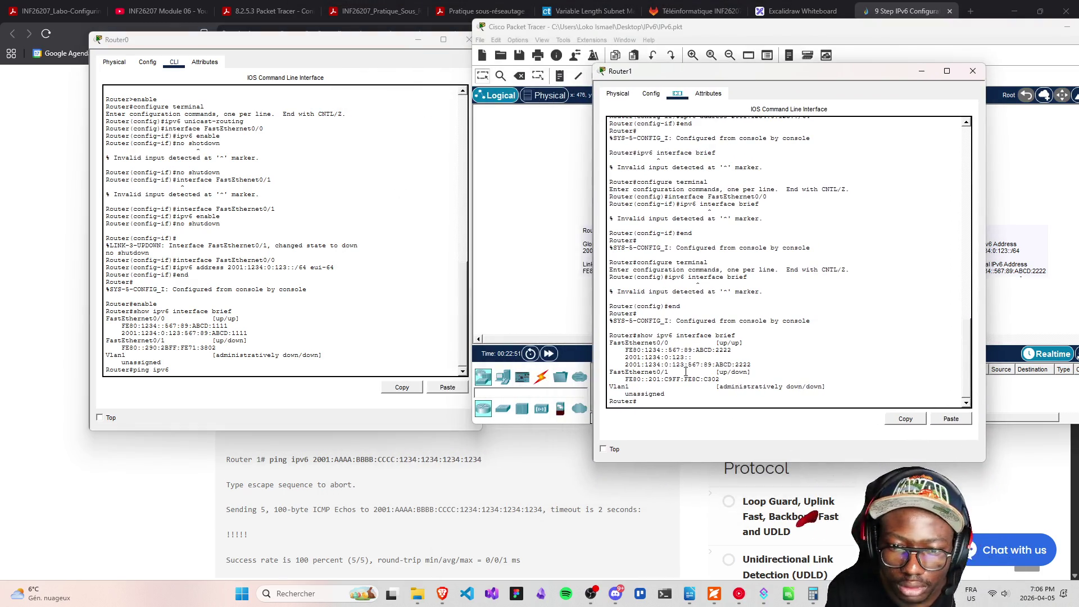
pyautogui.click(619, 366)
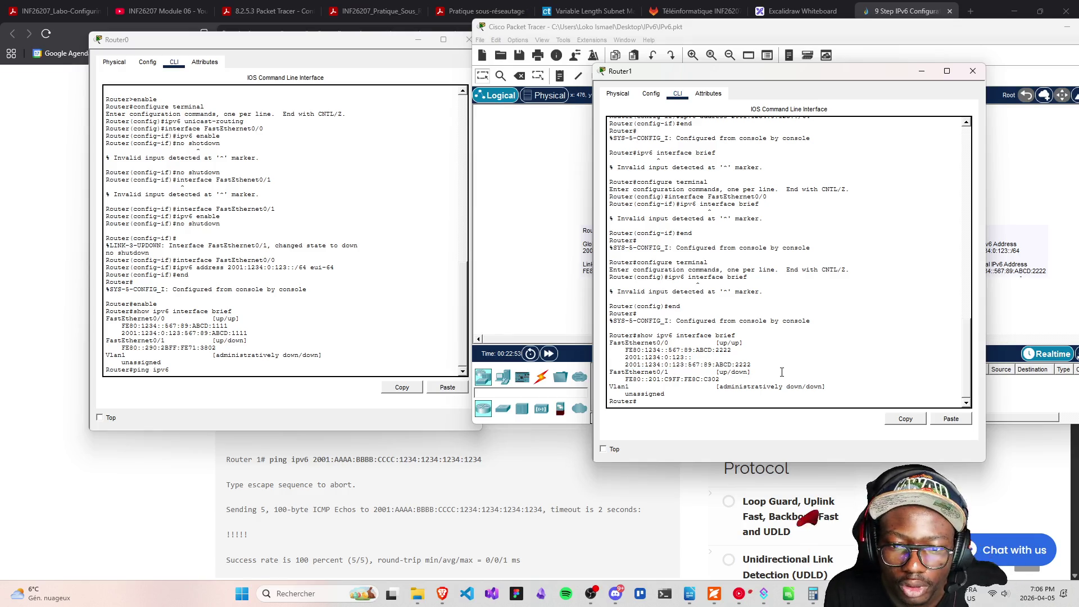
pyautogui.moveTo(752, 365); pyautogui.dragTo(627, 362)
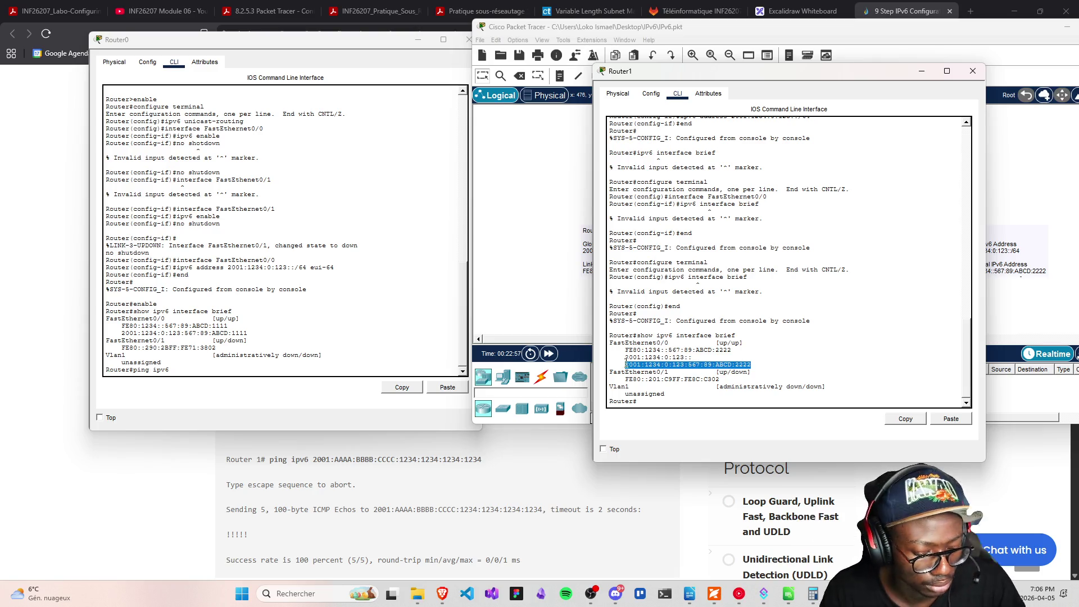
pyautogui.hotkey('ctrl', 'c')
pyautogui.click(181, 368)
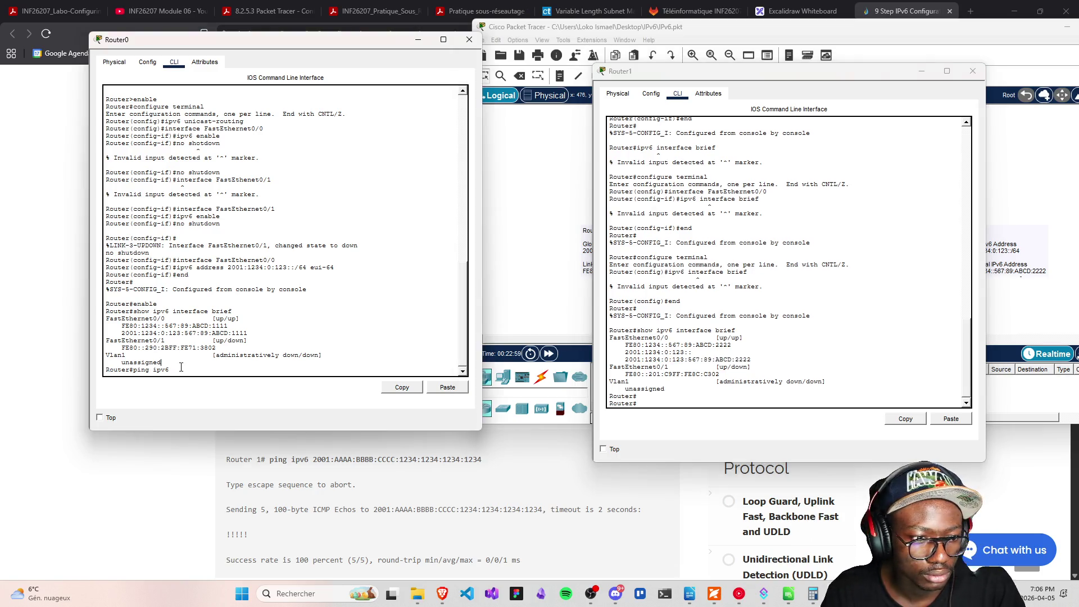
pyautogui.rightClick(180, 369)
pyautogui.click(203, 385)
pyautogui.hotkey('ctrl', 'z')
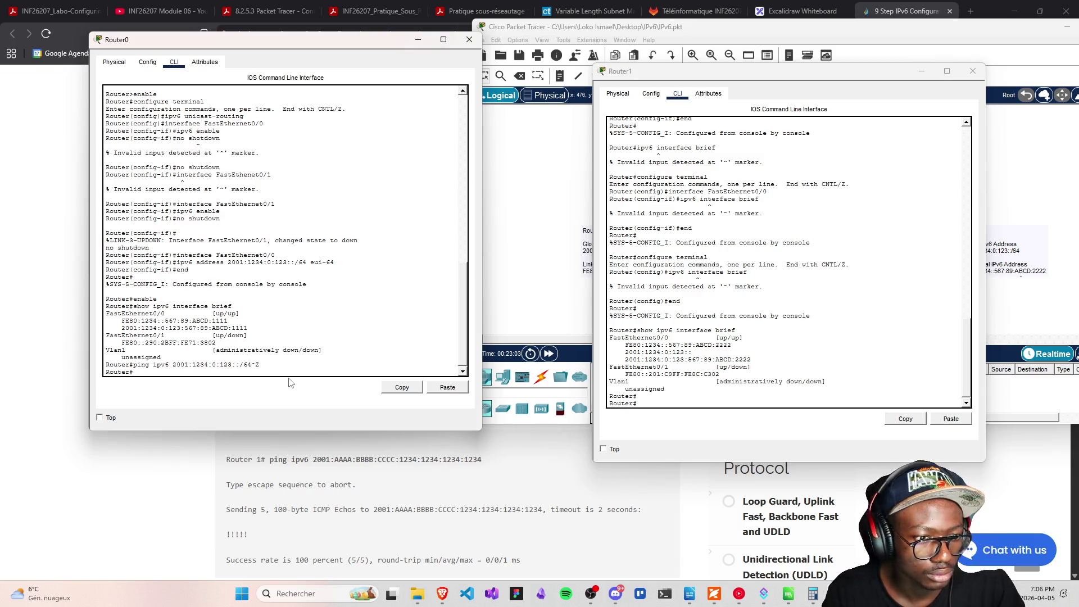
pyautogui.press('Up')
pyautogui.press('Up')
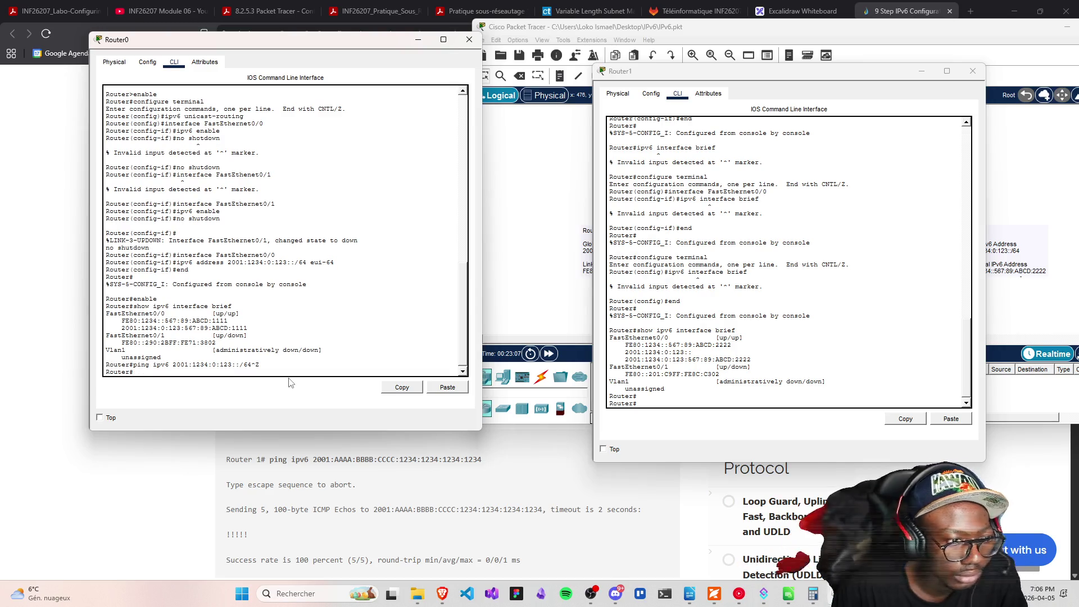
pyautogui.write('ping i')
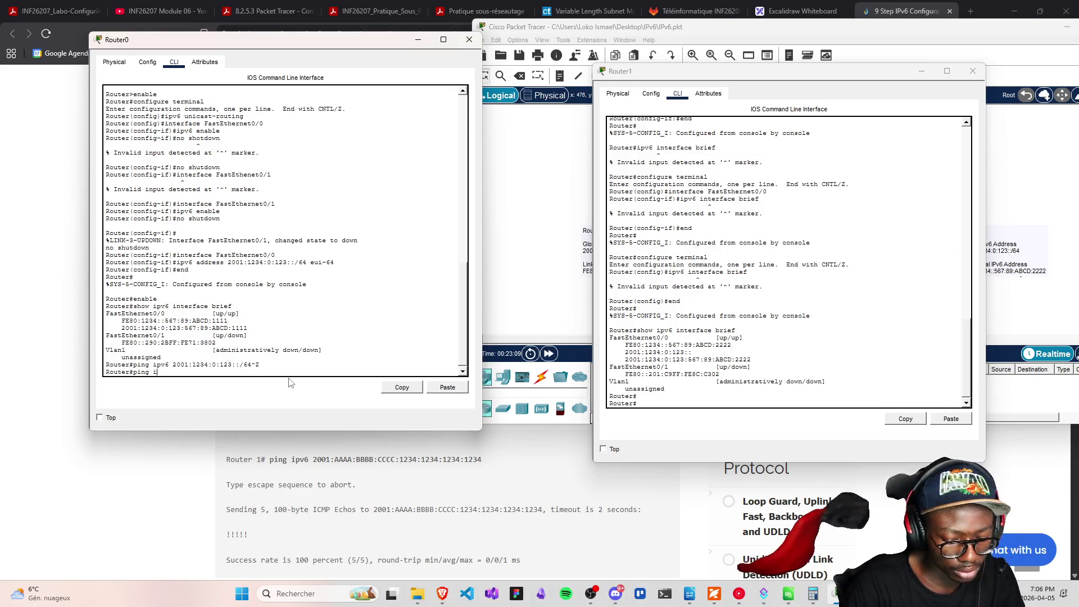
pyautogui.write('pv6')
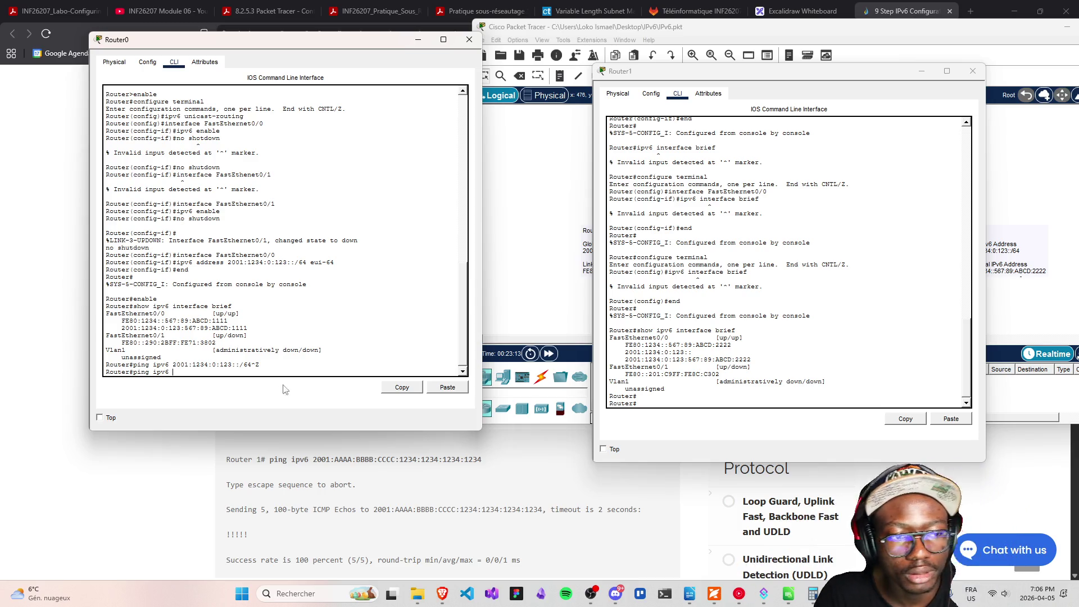
# Copy Router1's 2001:1234:0:123:567:89:ABCD:2222 into Router0's 'ping ipv6' command and run it successfully
pyautogui.click(696, 388)
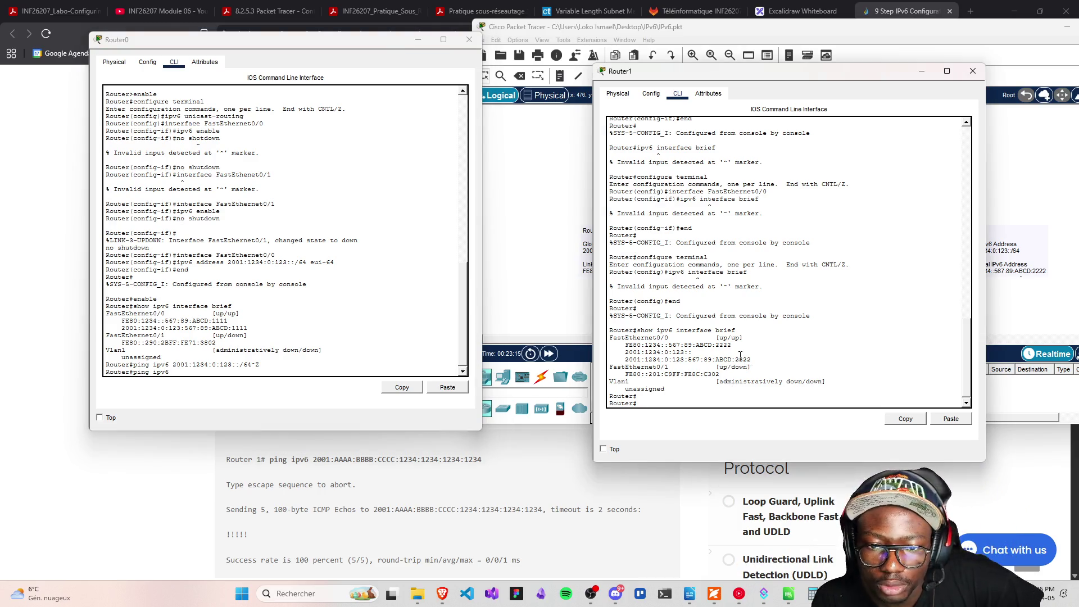
pyautogui.moveTo(753, 360); pyautogui.dragTo(623, 361)
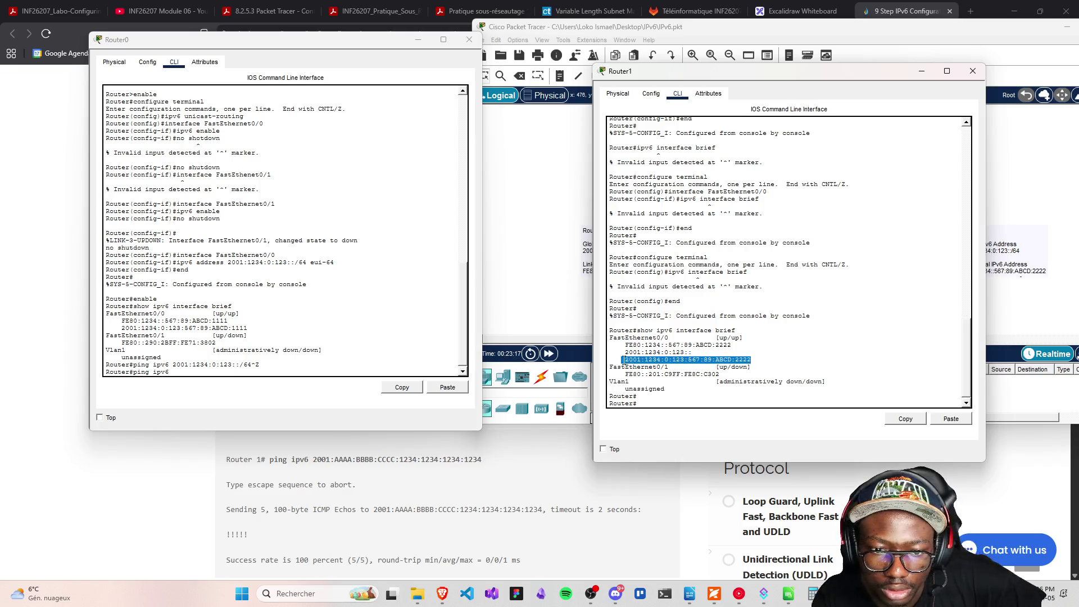
pyautogui.rightClick(624, 360)
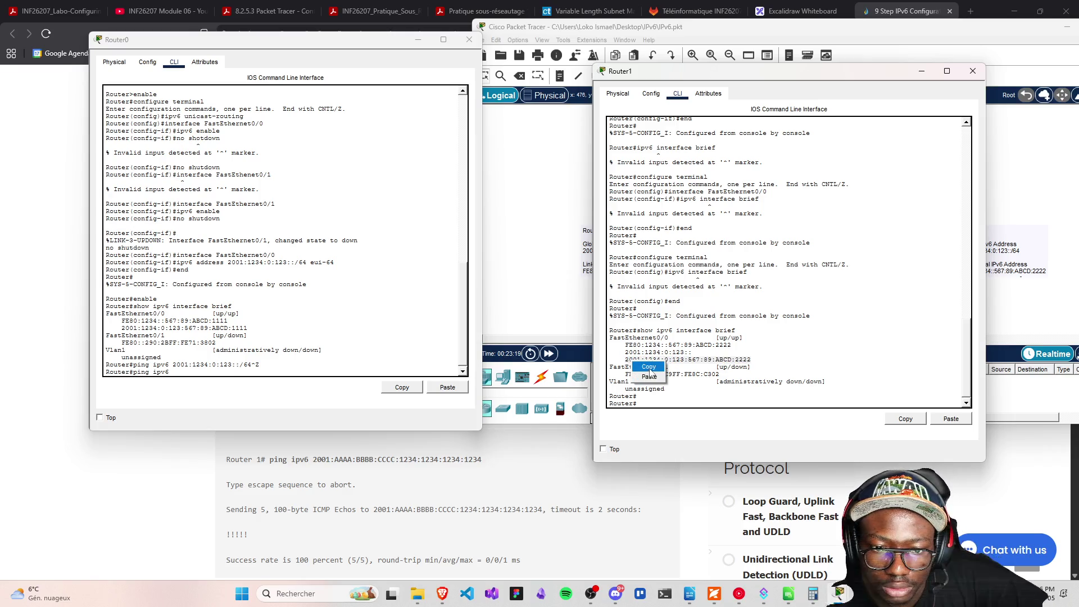
pyautogui.click(651, 373)
pyautogui.click(178, 376)
pyautogui.rightClick(179, 375)
pyautogui.click(191, 389)
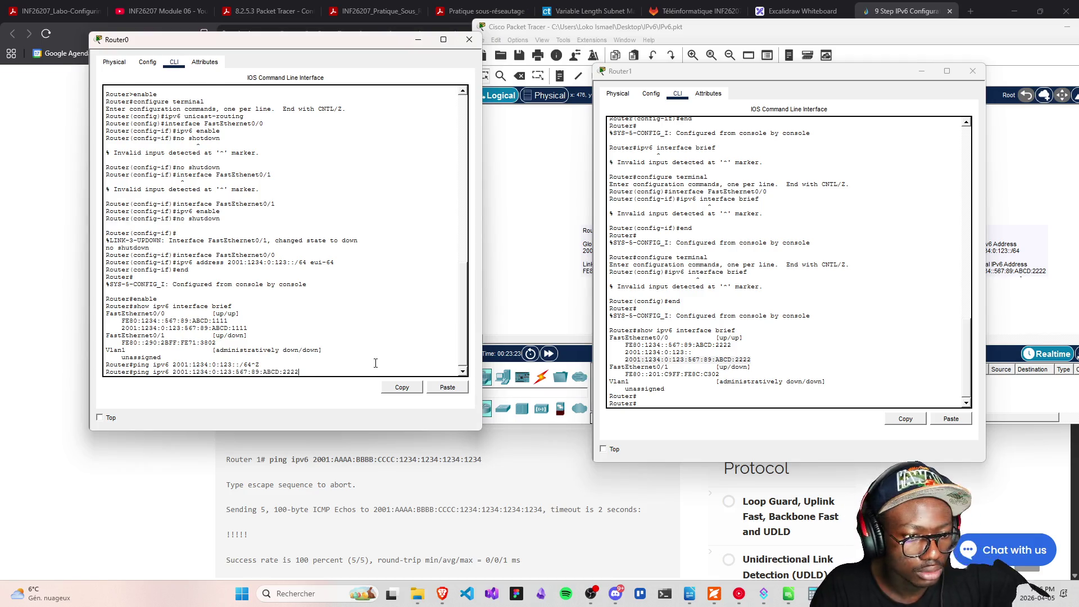
pyautogui.press('Return')
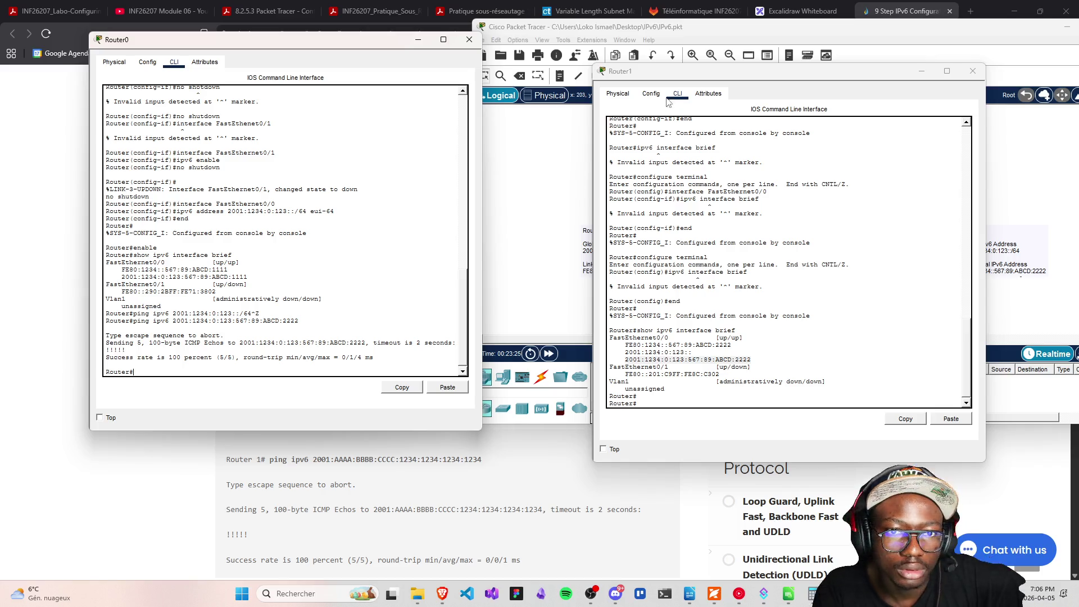
pyautogui.moveTo(708, 81)
pyautogui.mouseDown()
pyautogui.moveTo(691, 477)
pyautogui.moveTo(672, 110)
pyautogui.moveTo(724, 444)
pyautogui.moveTo(668, 82)
pyautogui.mouseUp()
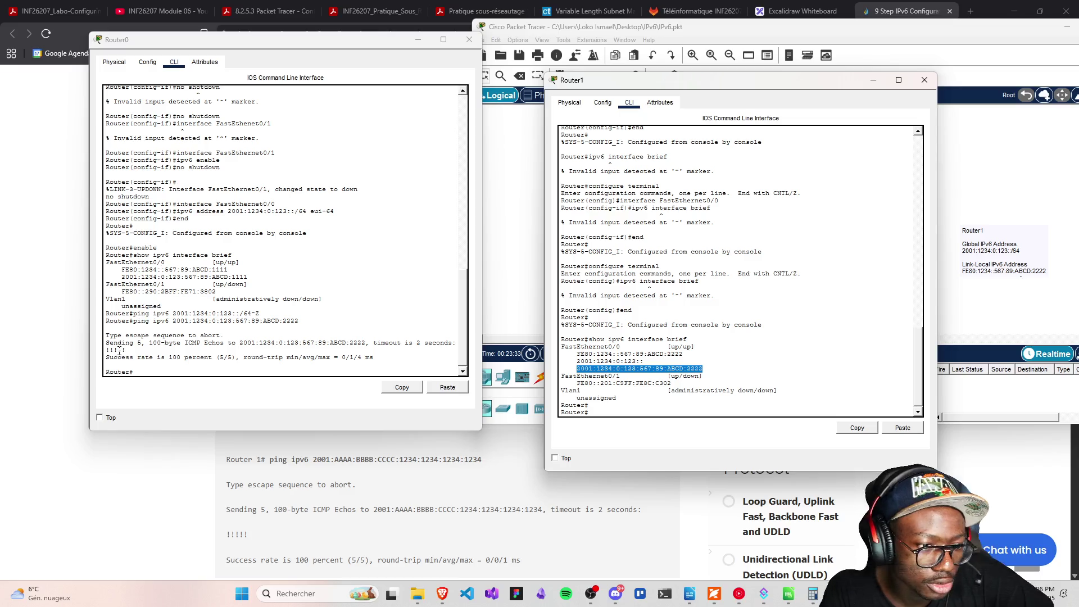
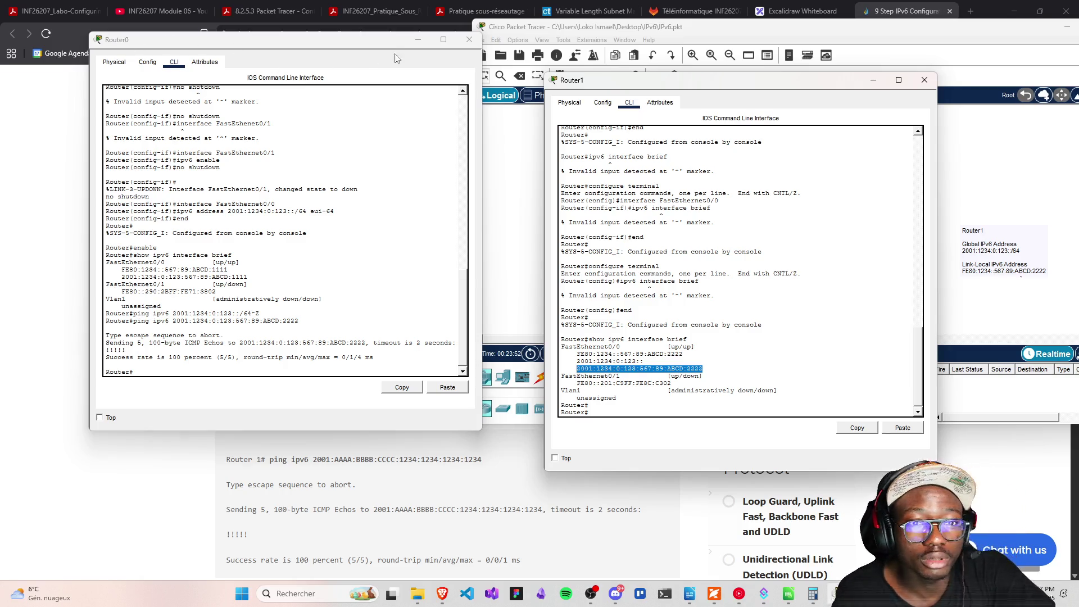
# Move the Router1 console aside to reveal the topology and open Options > Preferences
pyautogui.moveTo(717, 83)
pyautogui.mouseDown()
pyautogui.moveTo(392, 131)
pyautogui.moveTo(295, 94)
pyautogui.mouseUp()
pyautogui.click(624, 40)
pyautogui.moveTo(623, 44)
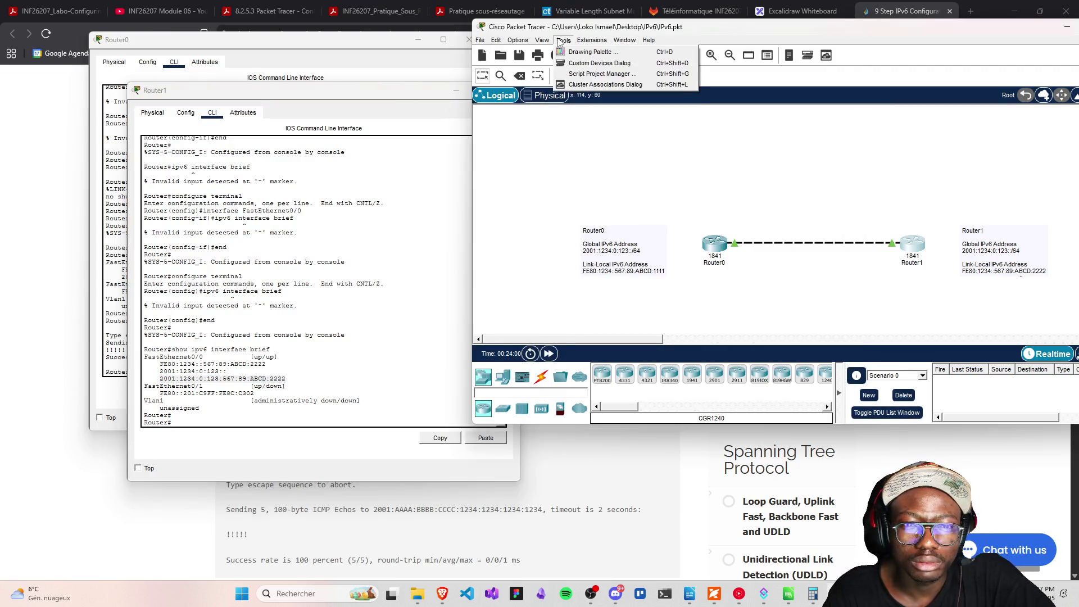
pyautogui.moveTo(562, 43)
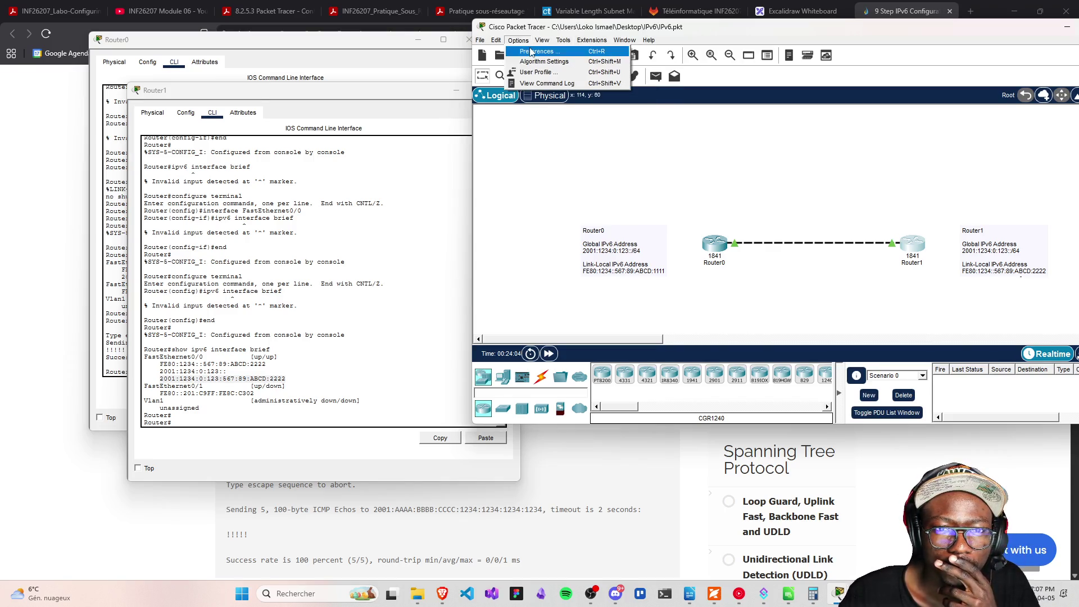
pyautogui.click(533, 52)
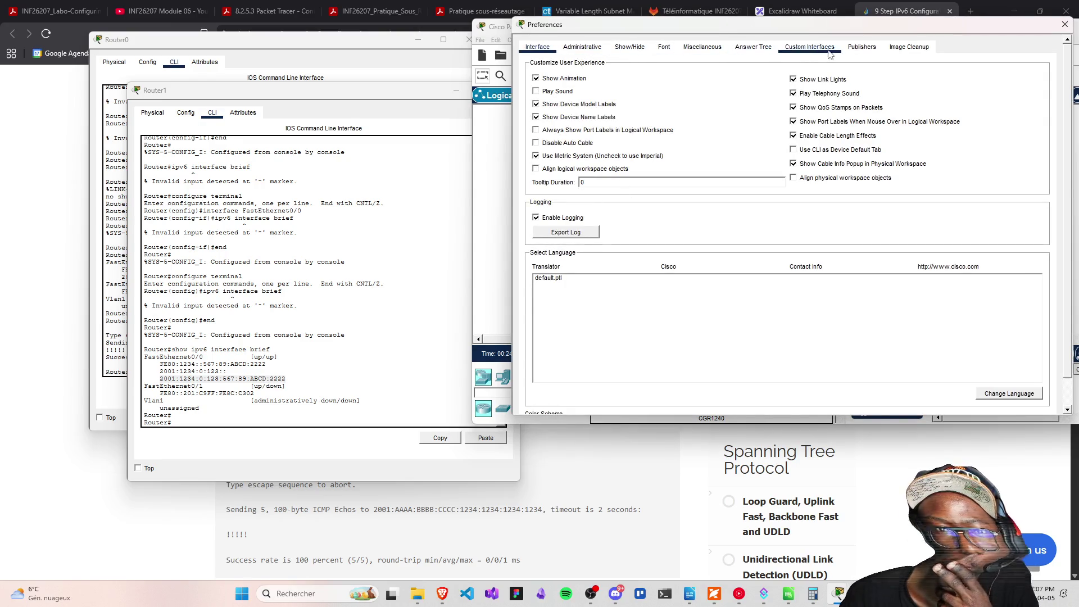
# Look at the Custom Interface settings, then check Play Sound in the Interface preferences
pyautogui.click(811, 52)
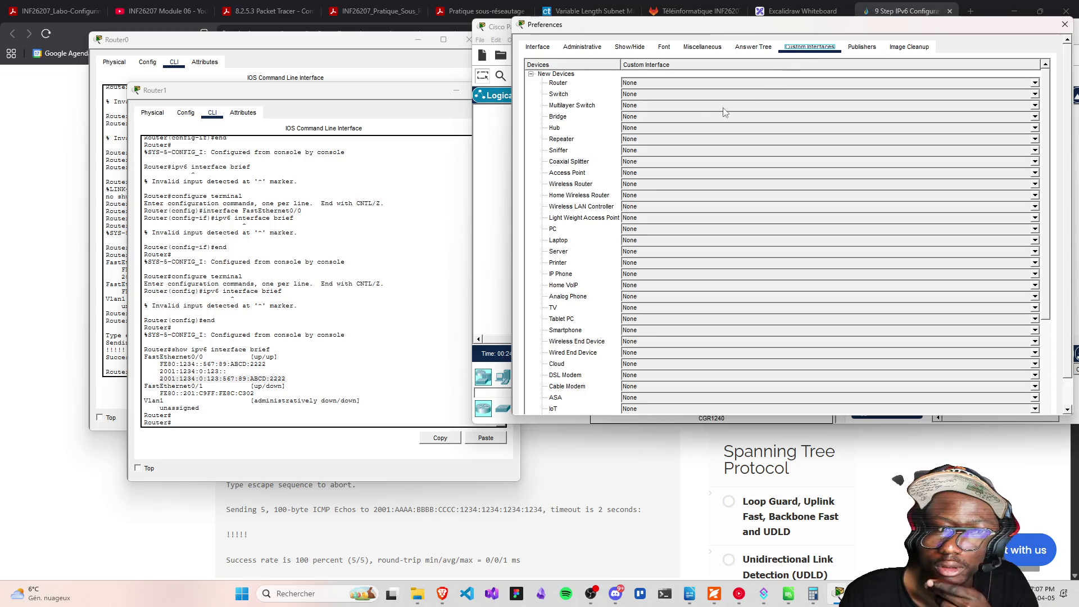
pyautogui.scroll(-5, 602, 310)
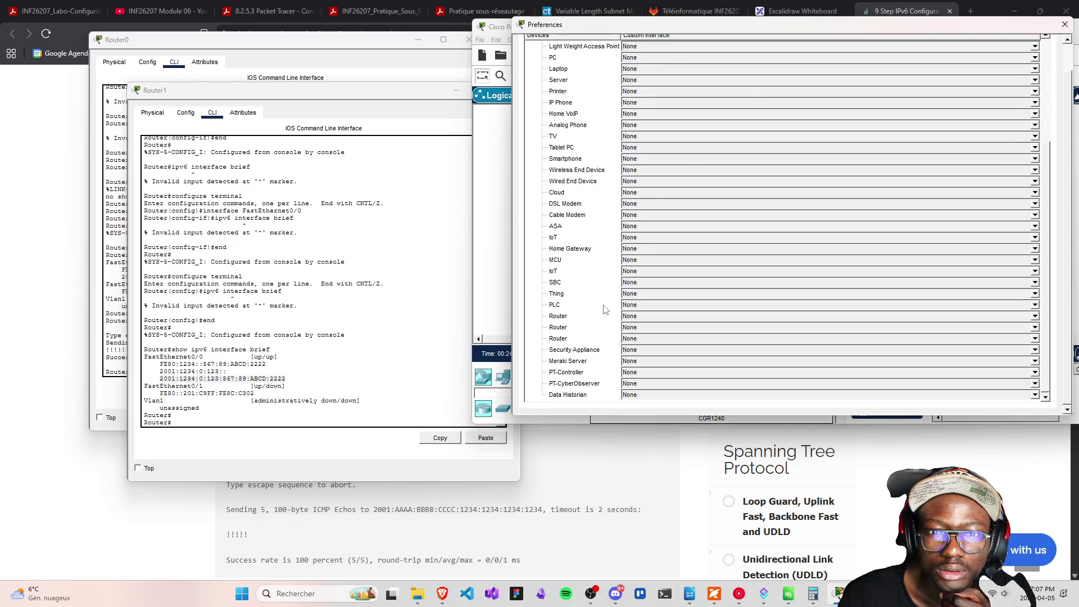
pyautogui.scroll(5, 606, 309)
pyautogui.click(535, 49)
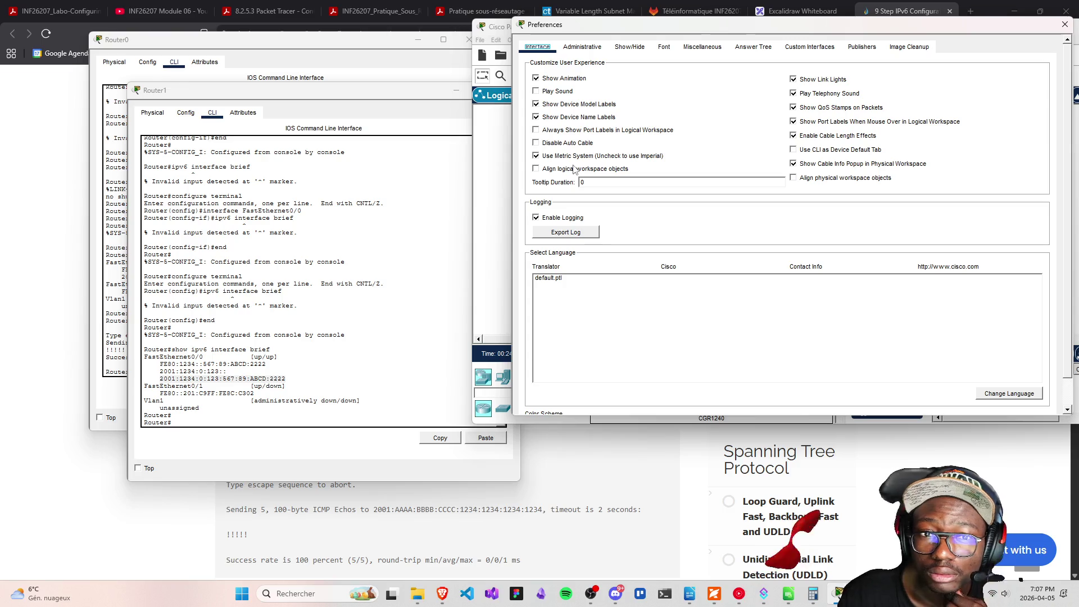
pyautogui.click(537, 92)
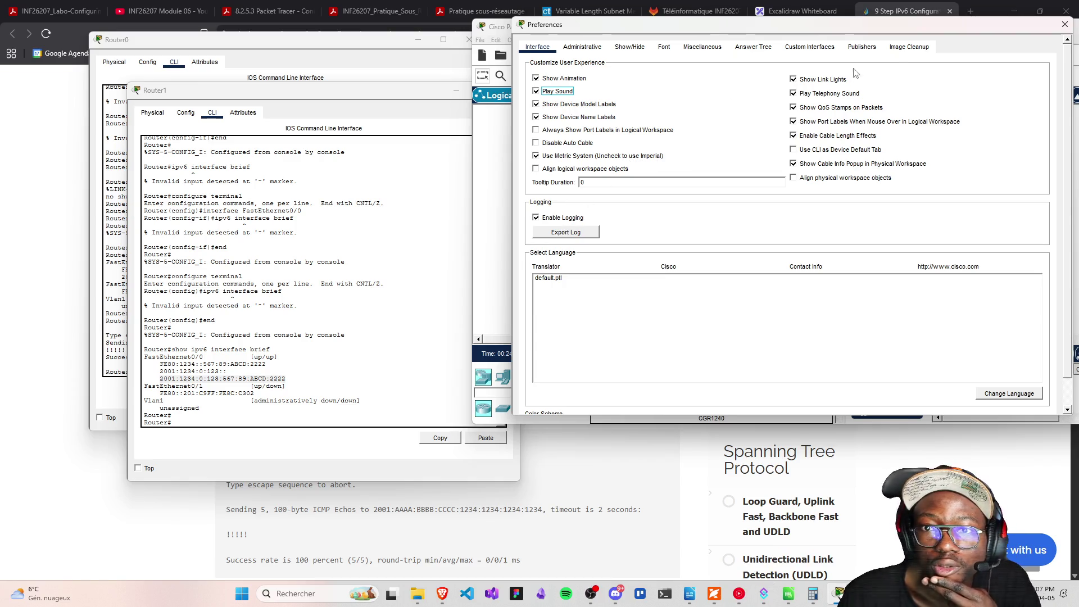
# Glance at the Image Cleanup and Administrative tabs, then close Preferences and the router consoles
pyautogui.click(905, 50)
pyautogui.click(583, 48)
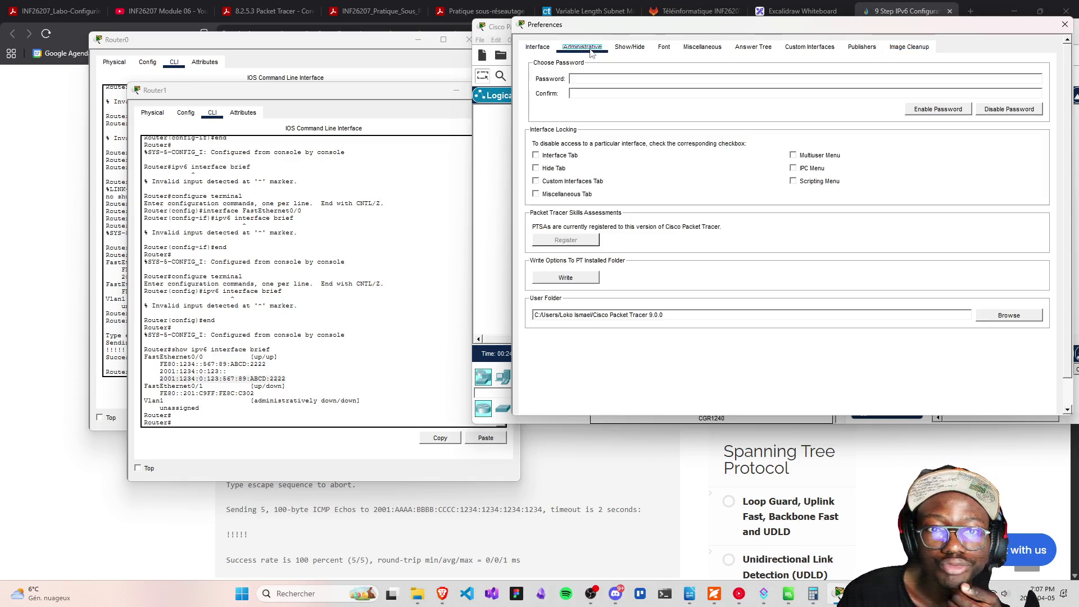
pyautogui.click(543, 49)
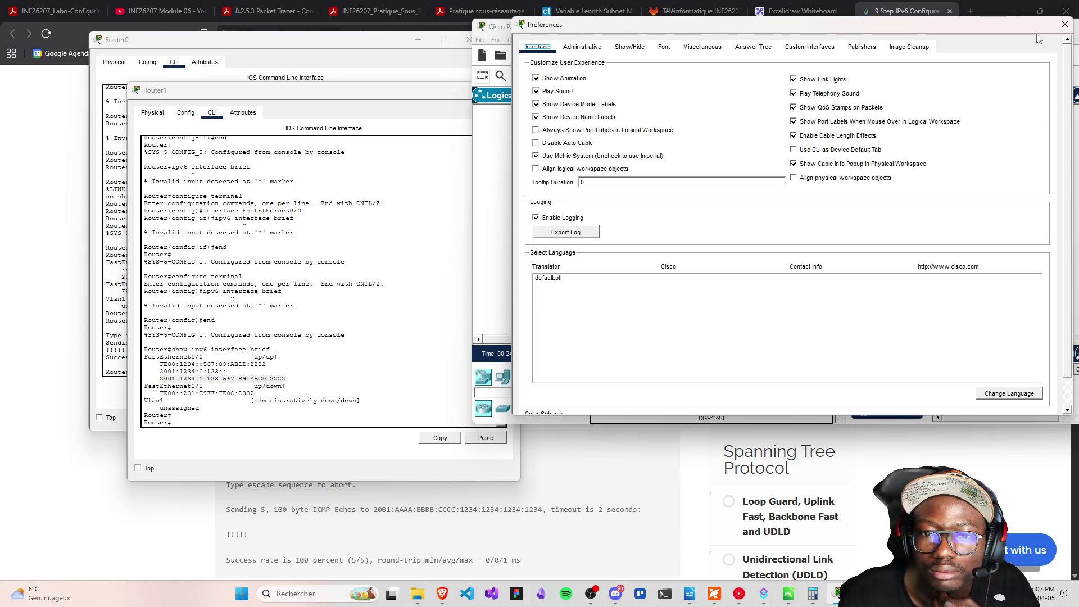
pyautogui.click(1065, 24)
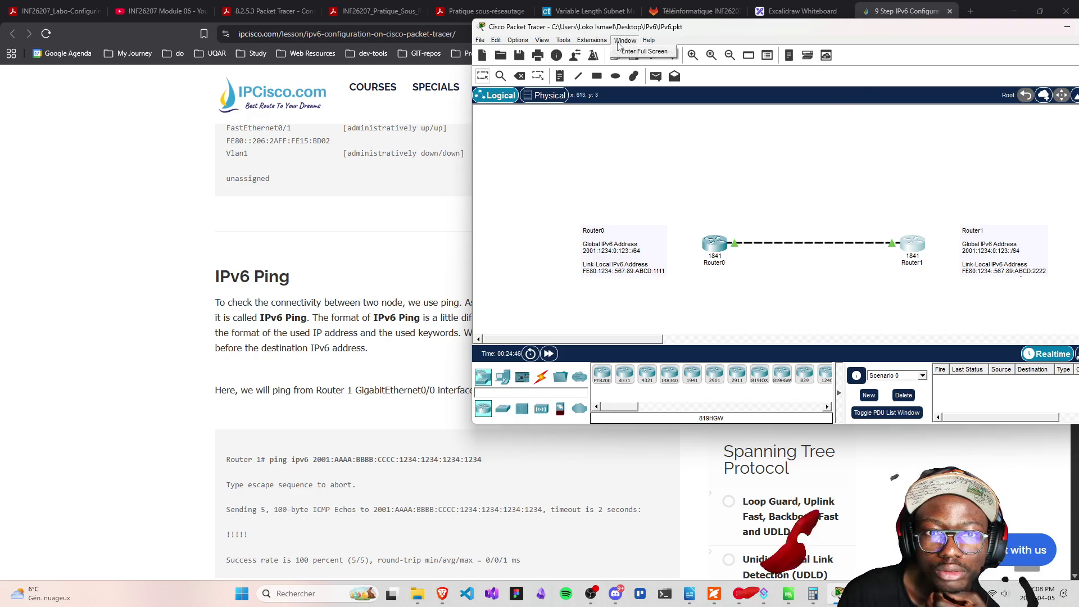
# Look through the Extensions and Tools menus without choosing anything
pyautogui.click(593, 40)
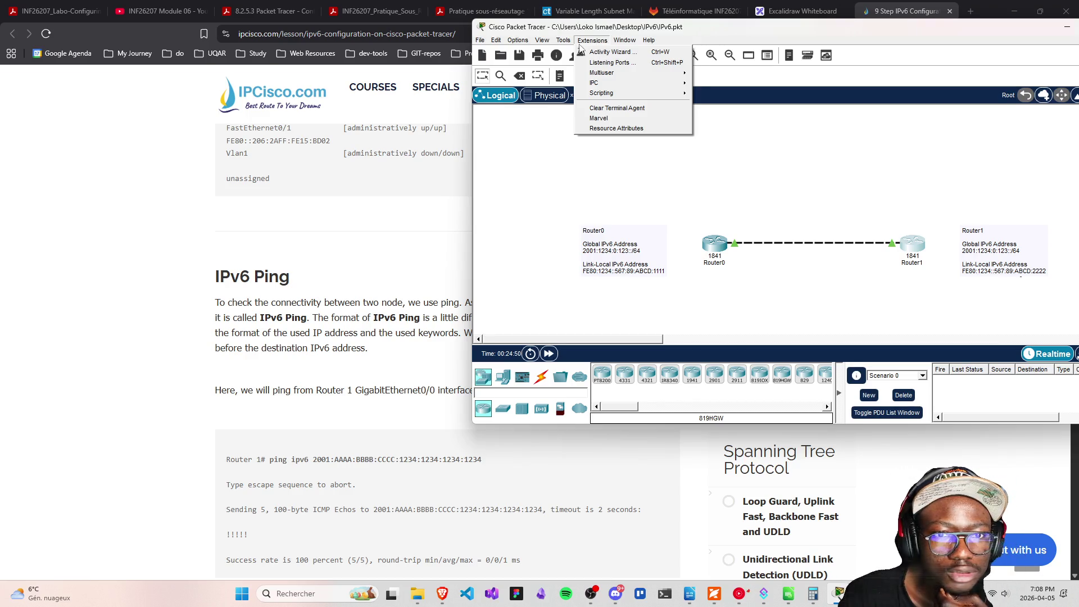
pyautogui.click(581, 43)
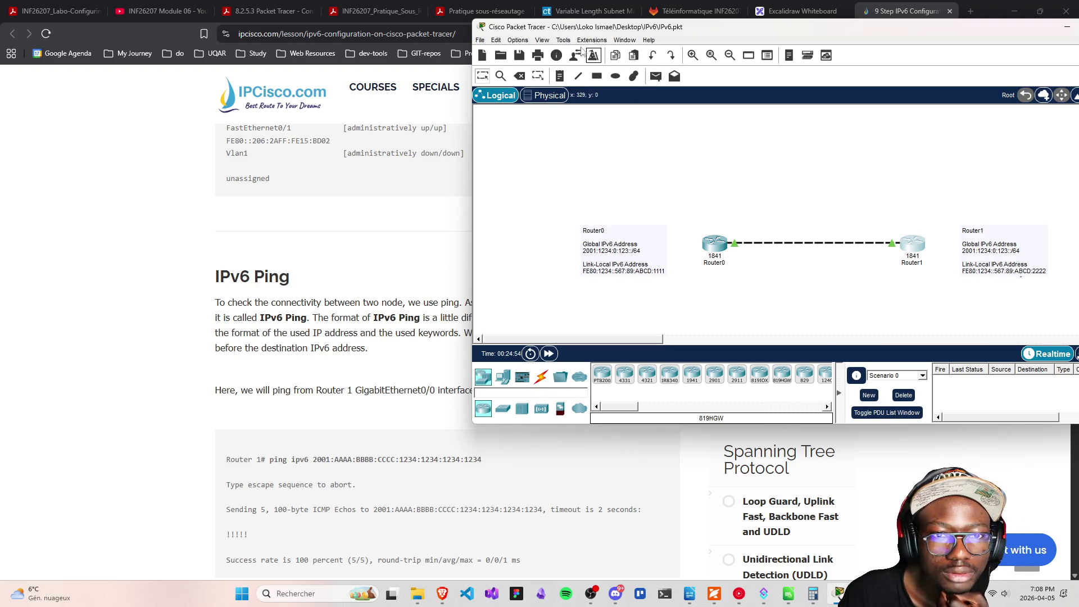
pyautogui.click(565, 41)
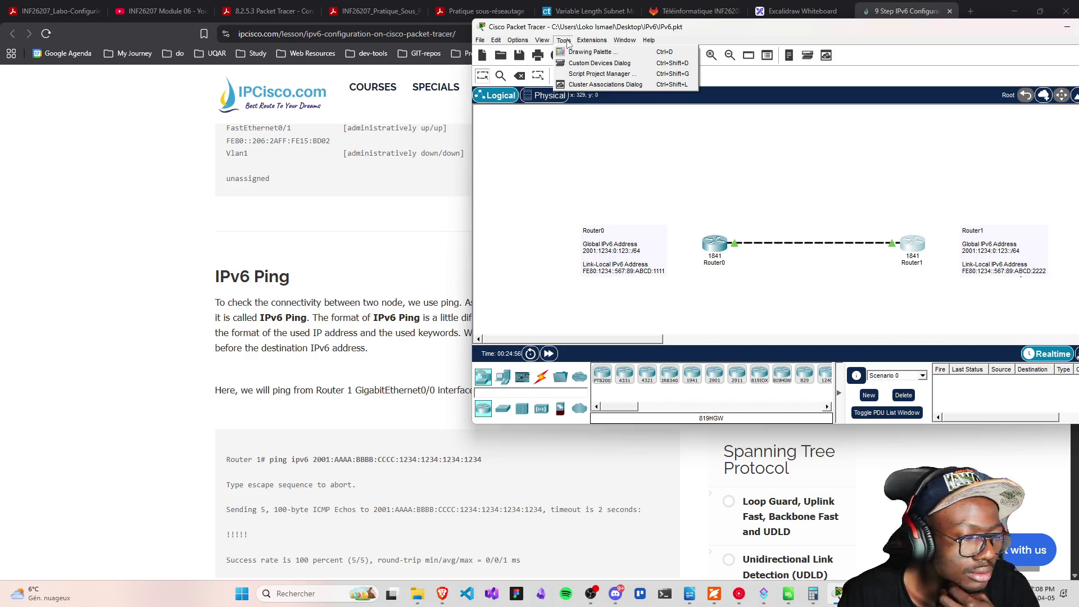
pyautogui.click(720, 251)
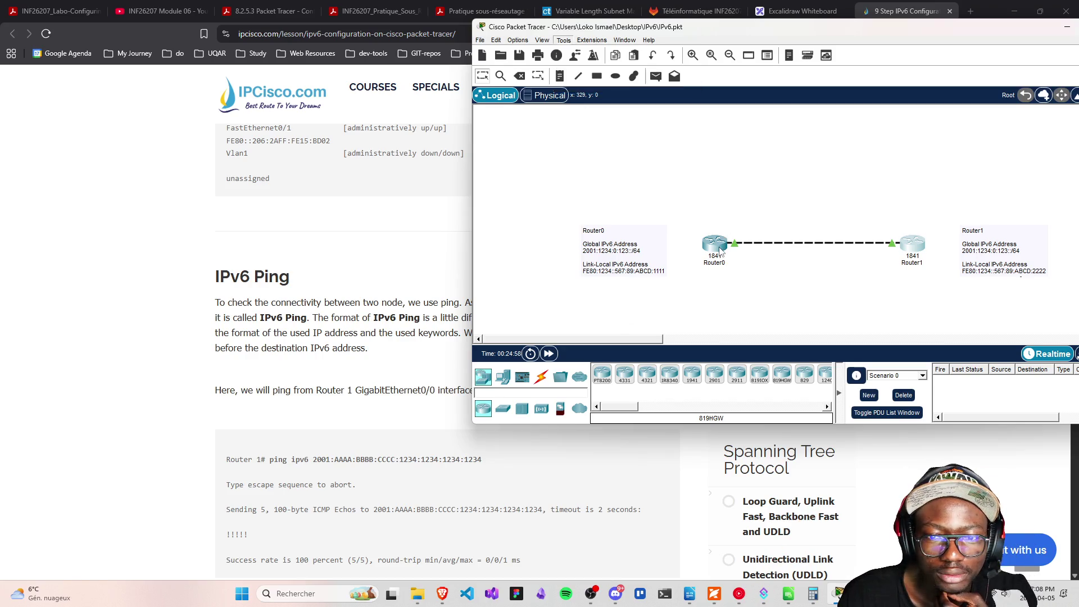
# Open the Router0 and Router1 consoles, moving Router0's window off the topology
pyautogui.click(717, 247)
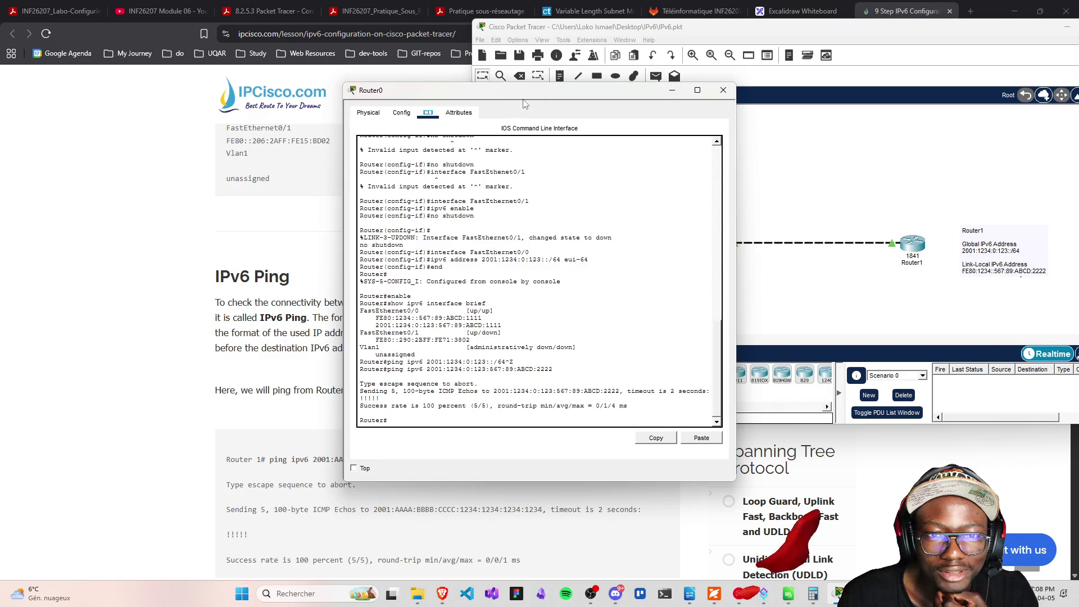
pyautogui.moveTo(473, 99)
pyautogui.mouseDown()
pyautogui.moveTo(485, 34)
pyautogui.moveTo(201, 38)
pyautogui.moveTo(214, 53)
pyautogui.mouseUp()
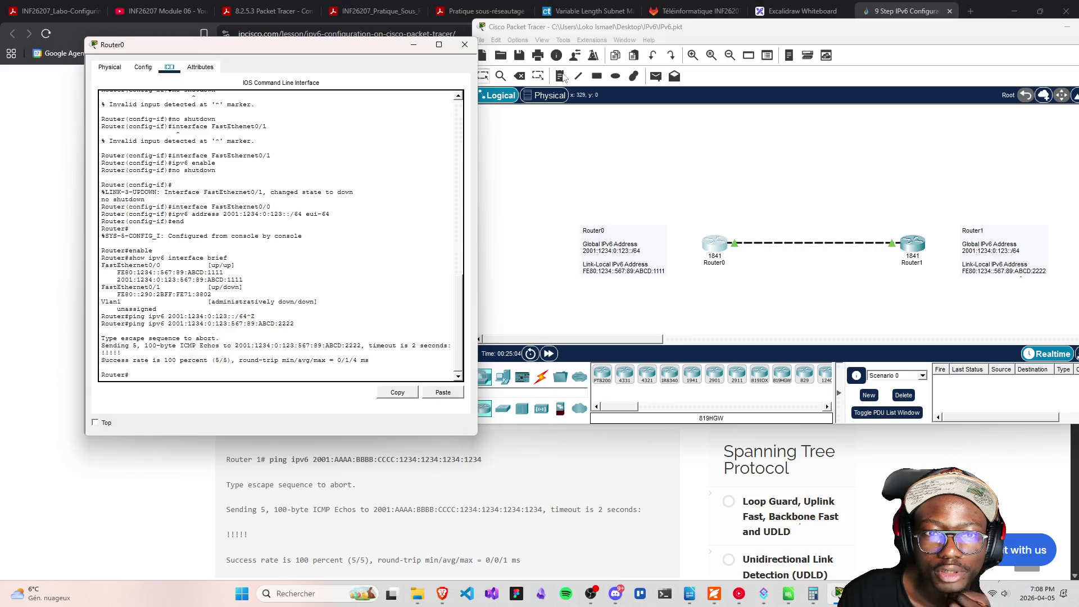
pyautogui.click(913, 247)
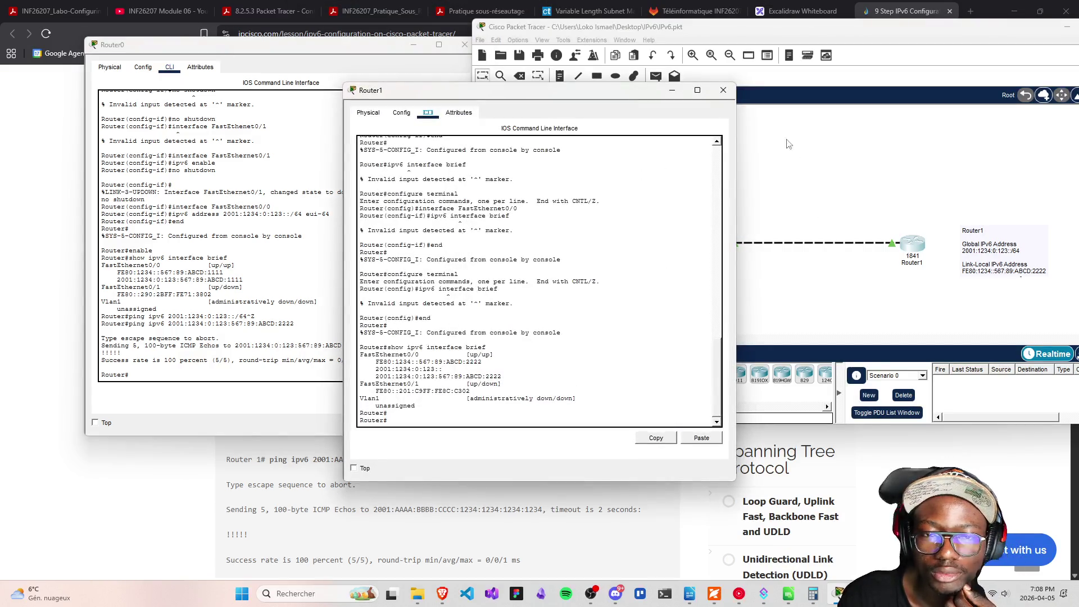
# Reopen Options > Preferences and uncheck Play Sound
pyautogui.click(650, 41)
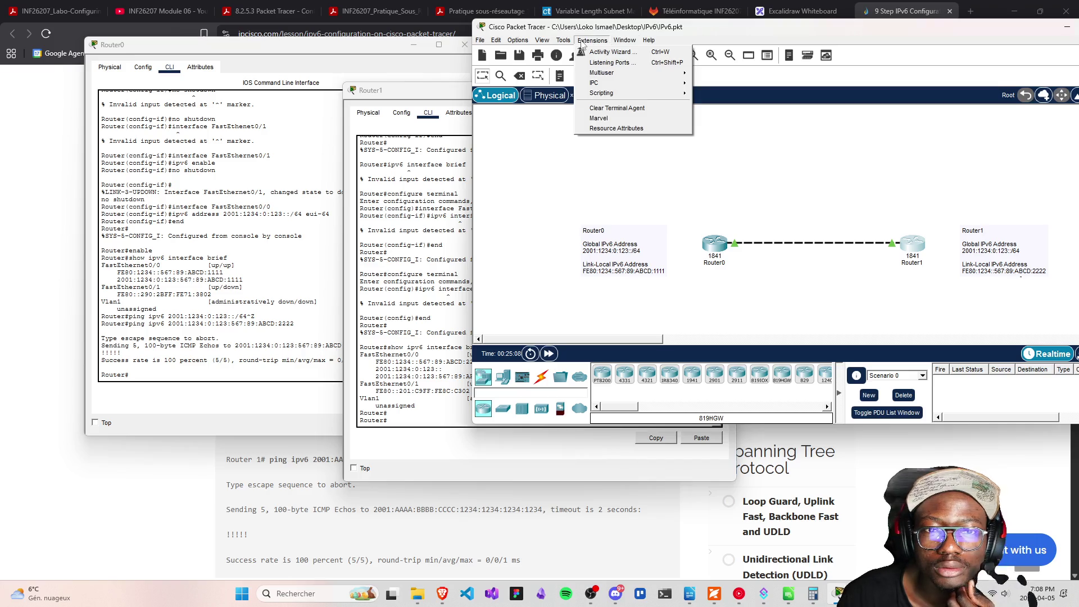
pyautogui.moveTo(565, 42)
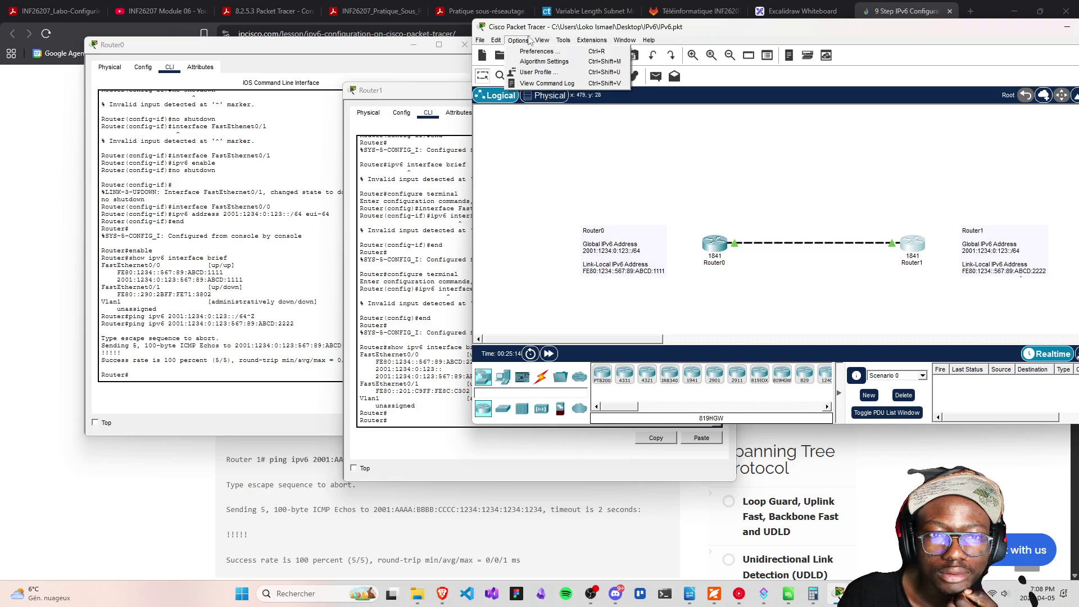
pyautogui.click(531, 52)
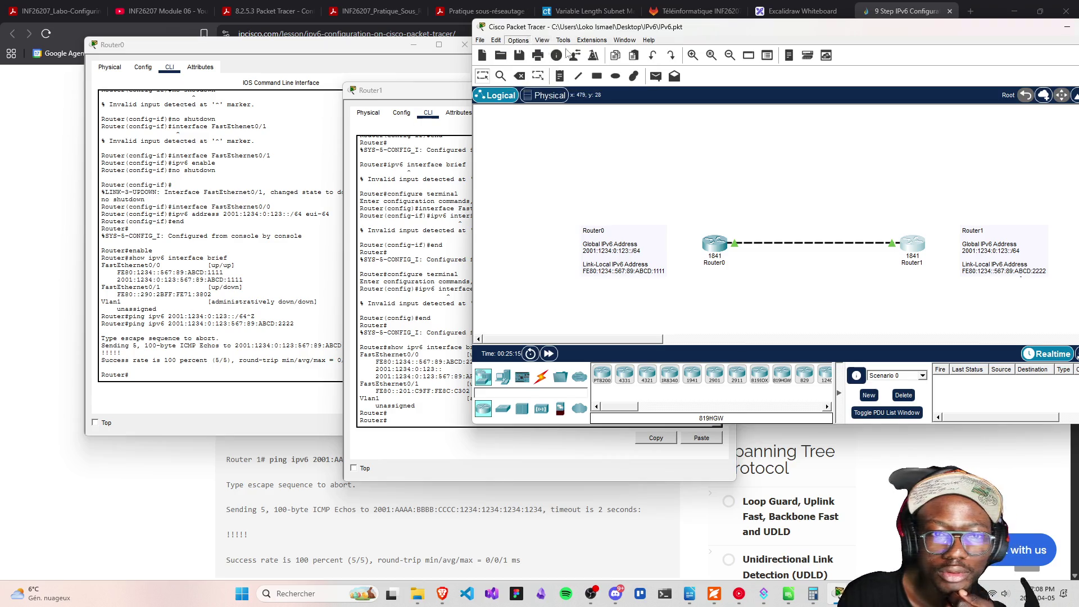
pyautogui.click(537, 92)
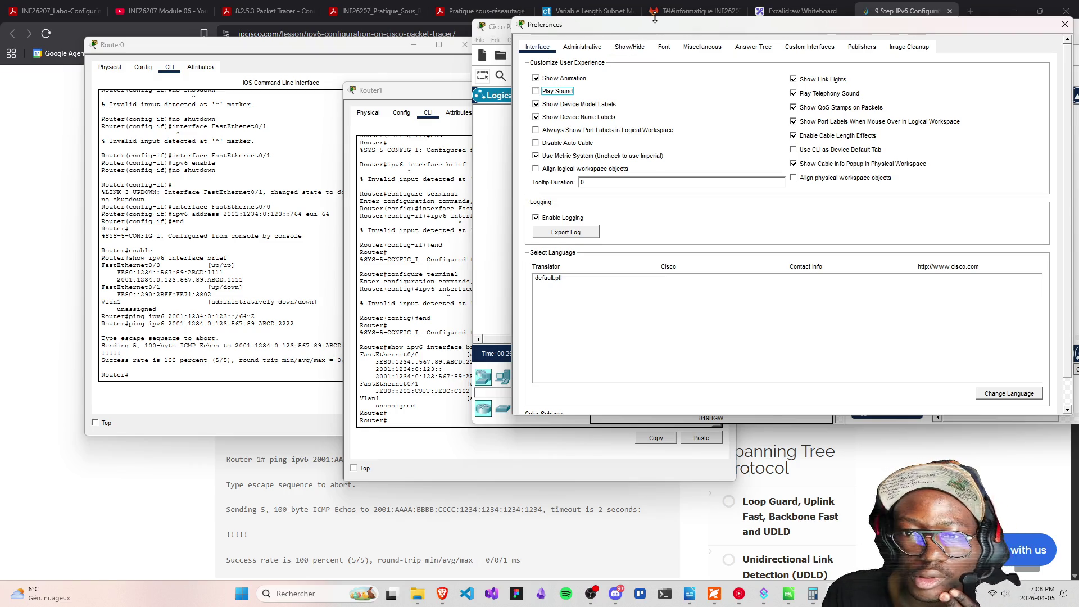
pyautogui.click(814, 48)
pyautogui.scroll(-4, 606, 286)
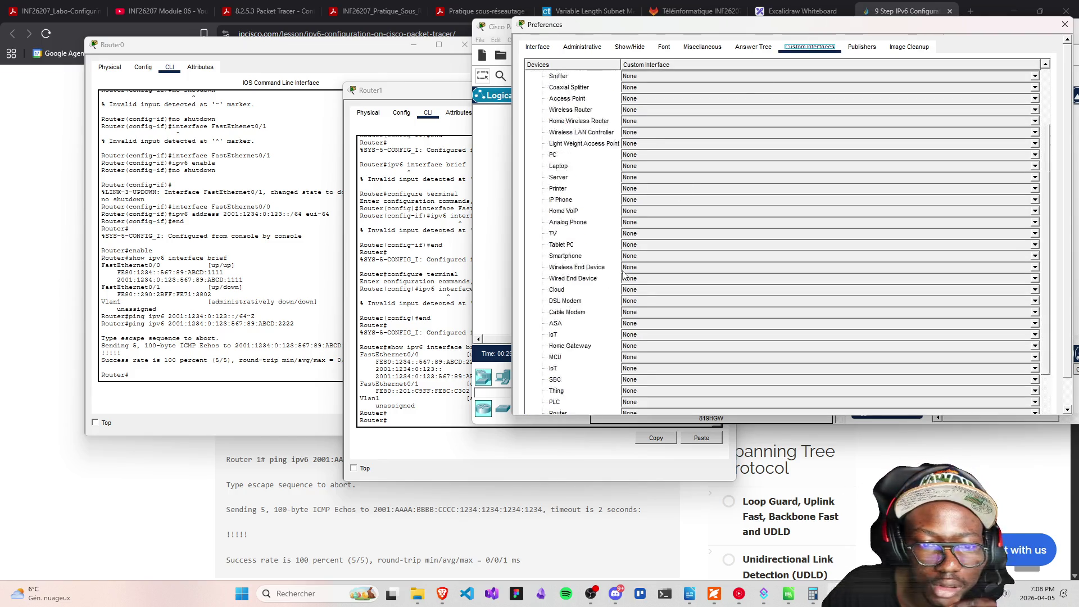
pyautogui.click(596, 278)
pyautogui.click(1051, 302)
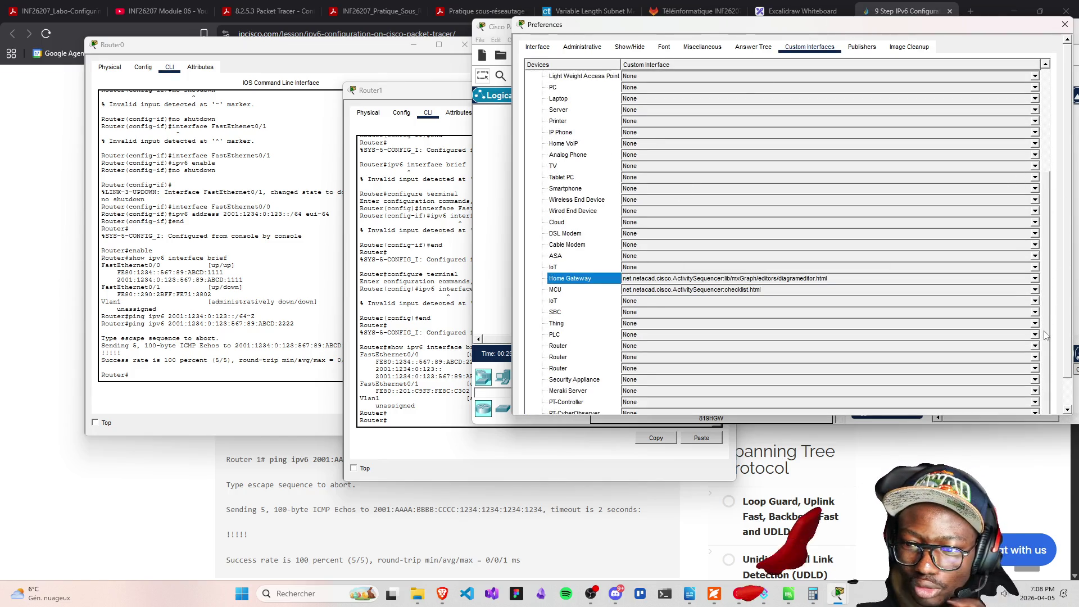
pyautogui.scroll(-1, 1062, 332)
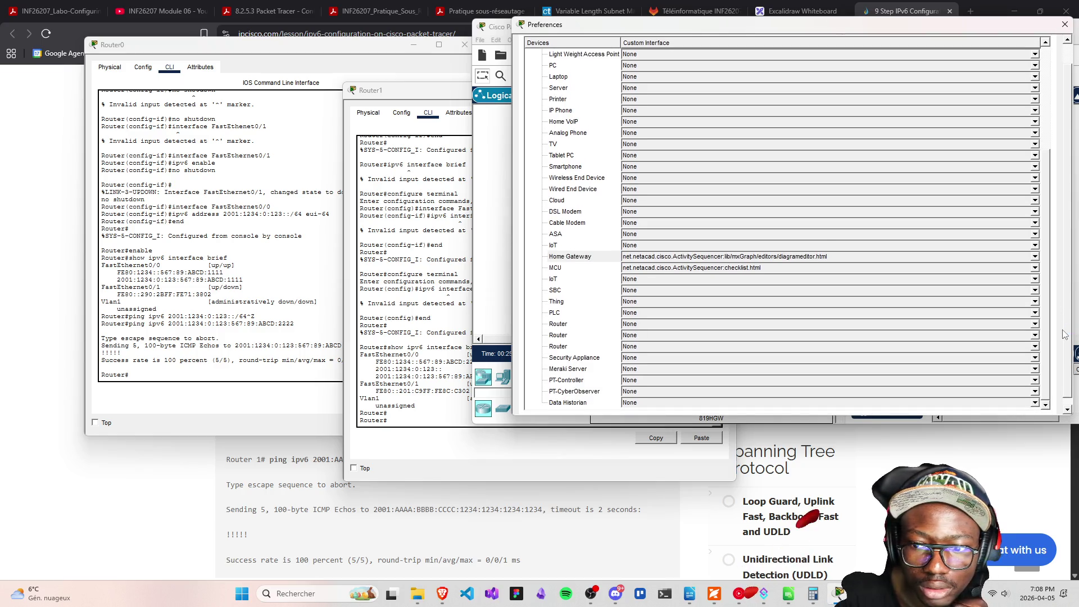
pyautogui.scroll(1, 1058, 272)
pyautogui.click(821, 279)
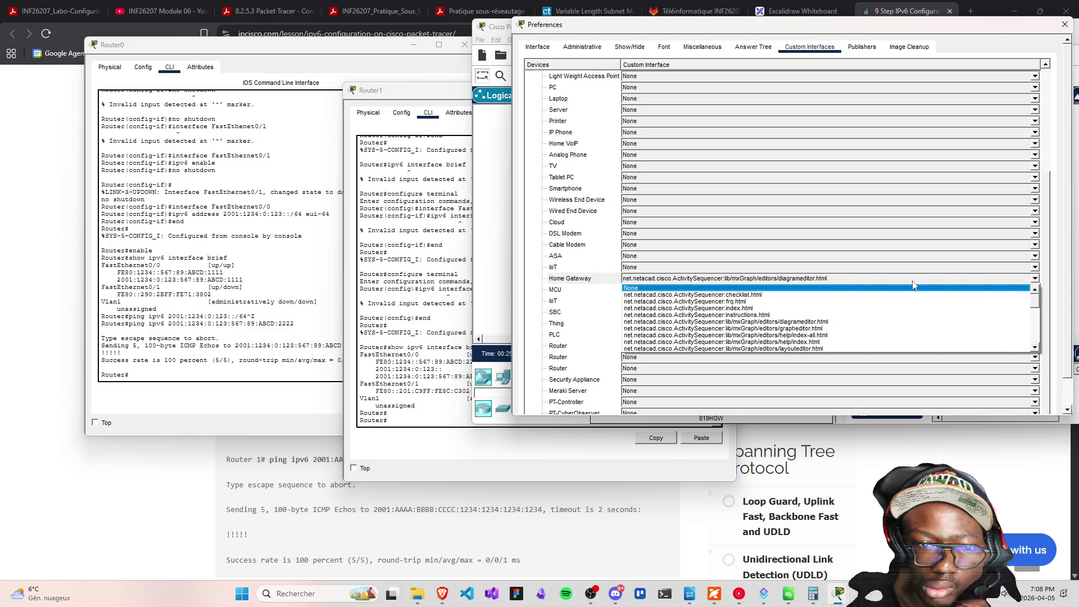
pyautogui.click(1058, 246)
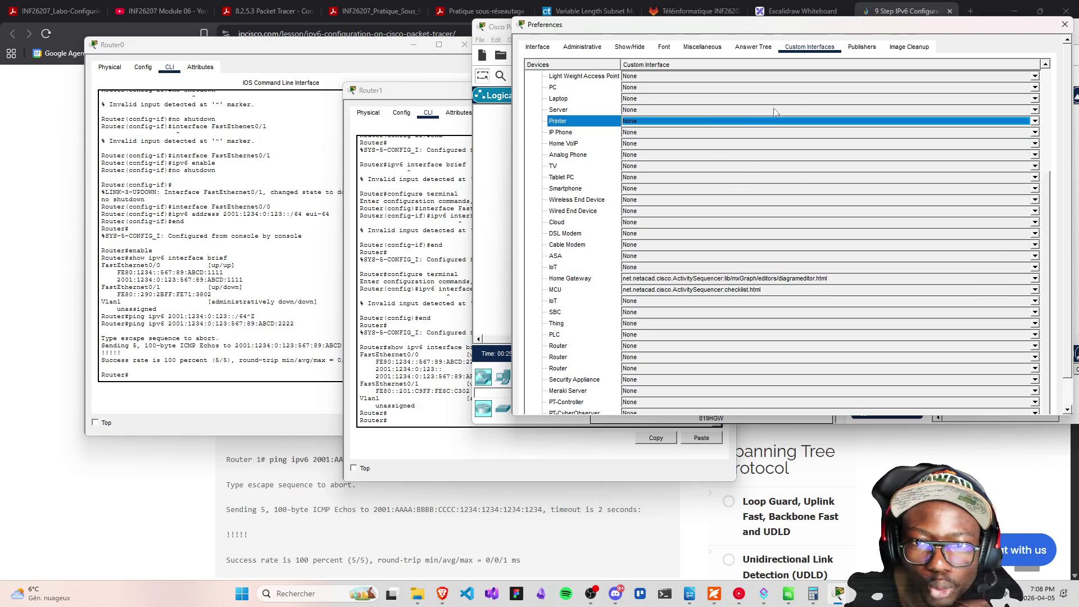
pyautogui.click(861, 48)
pyautogui.click(909, 47)
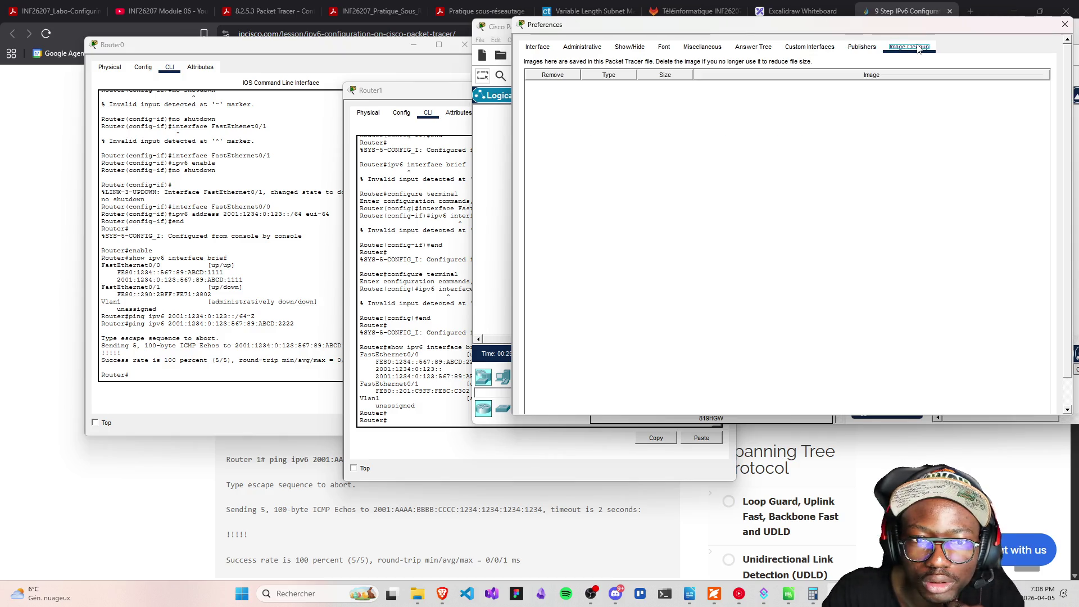
pyautogui.click(705, 50)
pyautogui.click(631, 50)
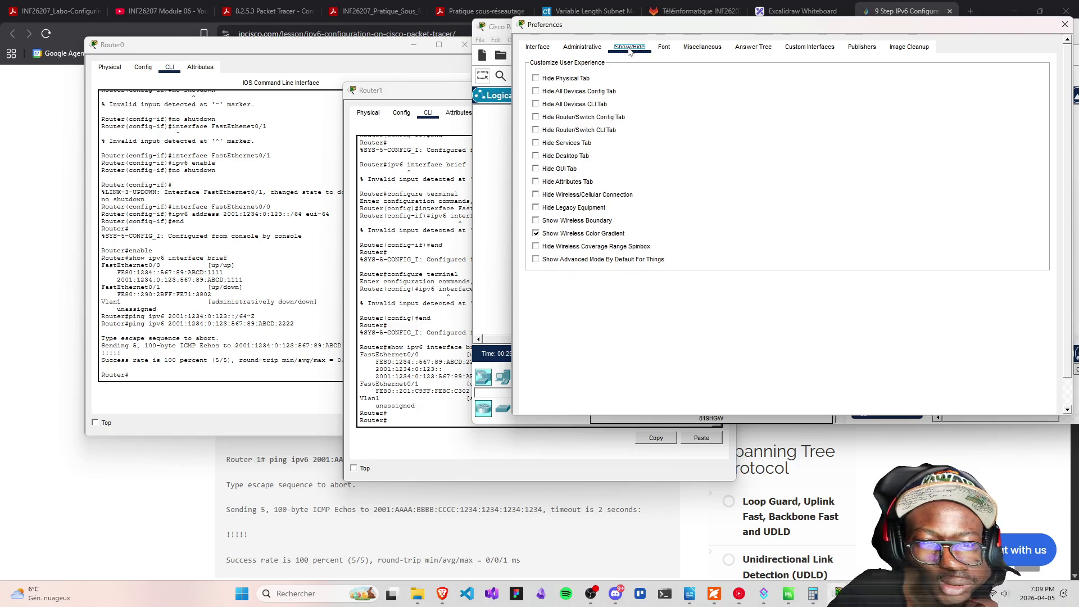
pyautogui.click(583, 50)
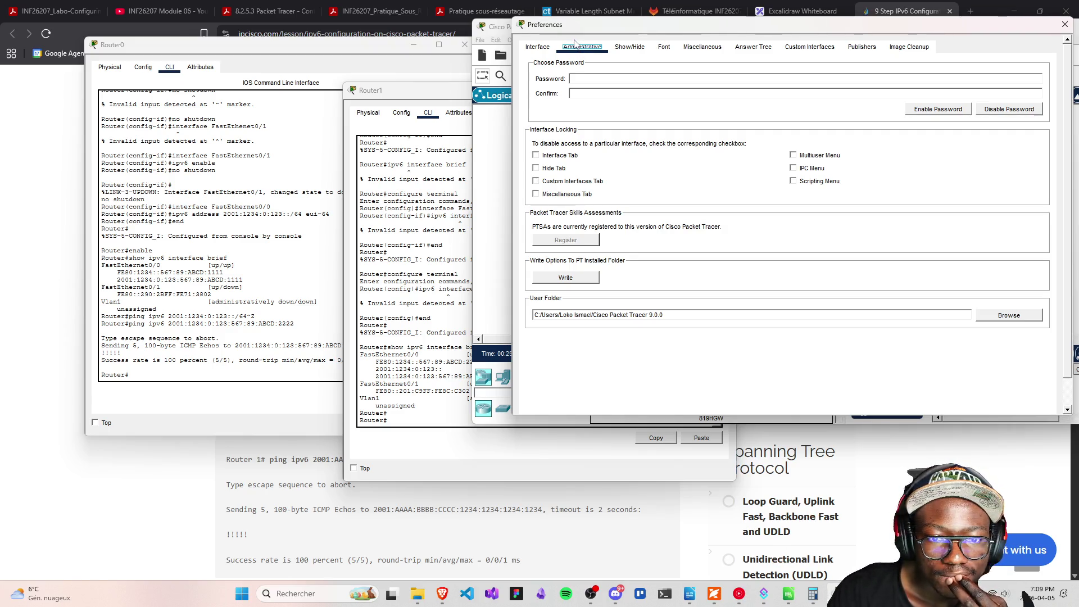
pyautogui.click(537, 47)
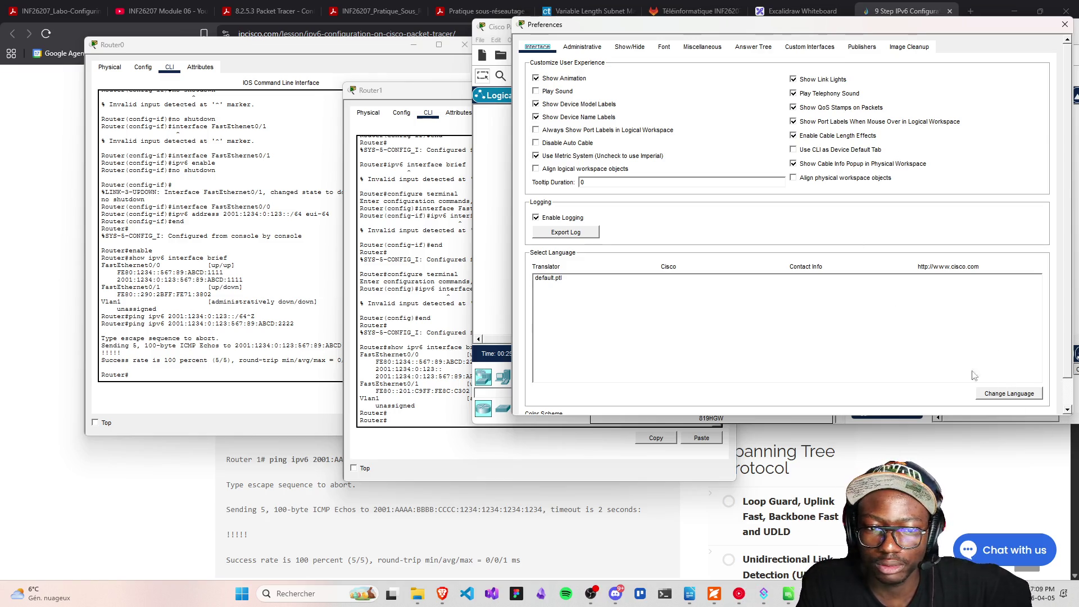
# Try Dark Mode in the Color Scheme list, then revert to Default, dismissing the restart notices
pyautogui.scroll(-1, 678, 372)
pyautogui.click(553, 397)
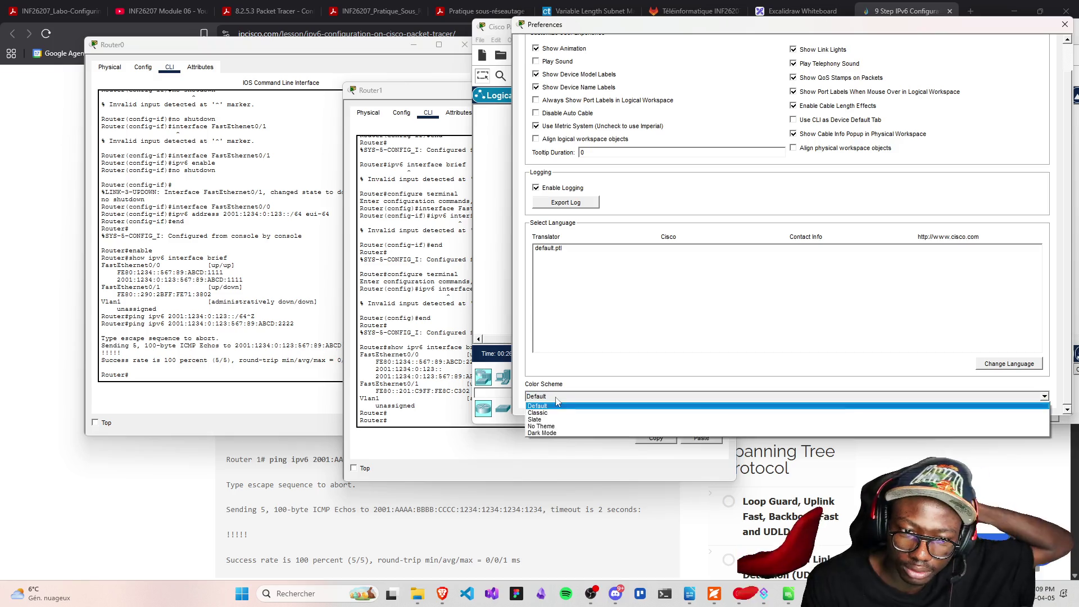
pyautogui.click(547, 434)
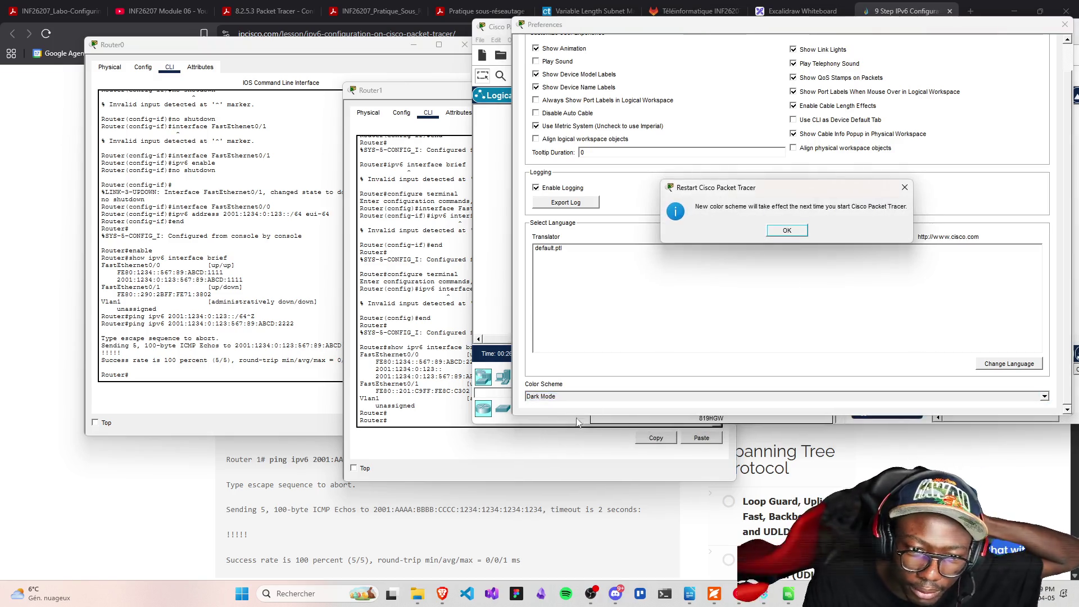
pyautogui.click(796, 239)
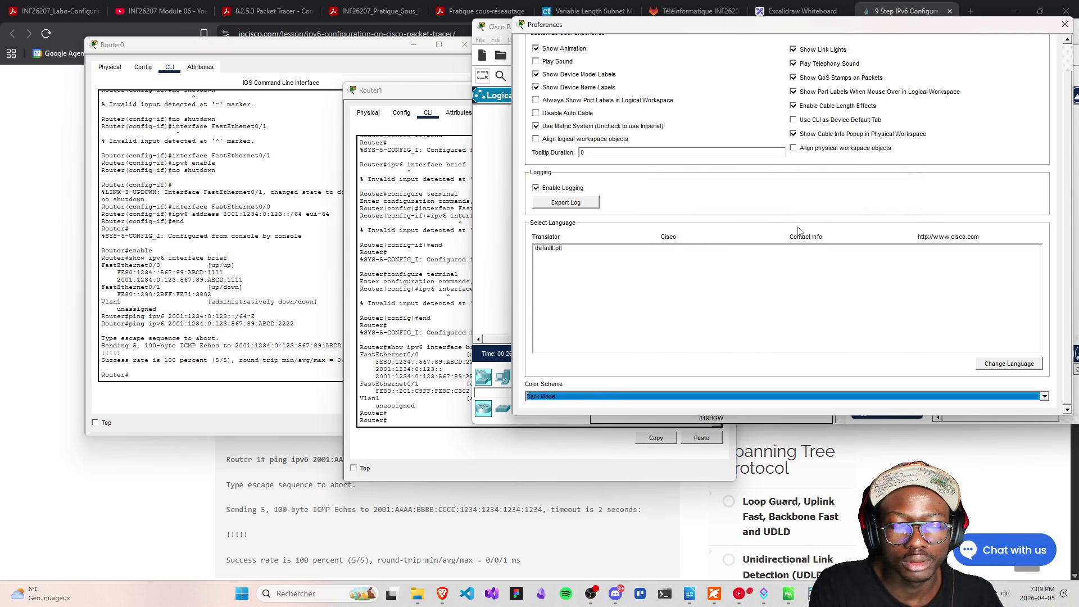
pyautogui.click(598, 398)
pyautogui.click(538, 432)
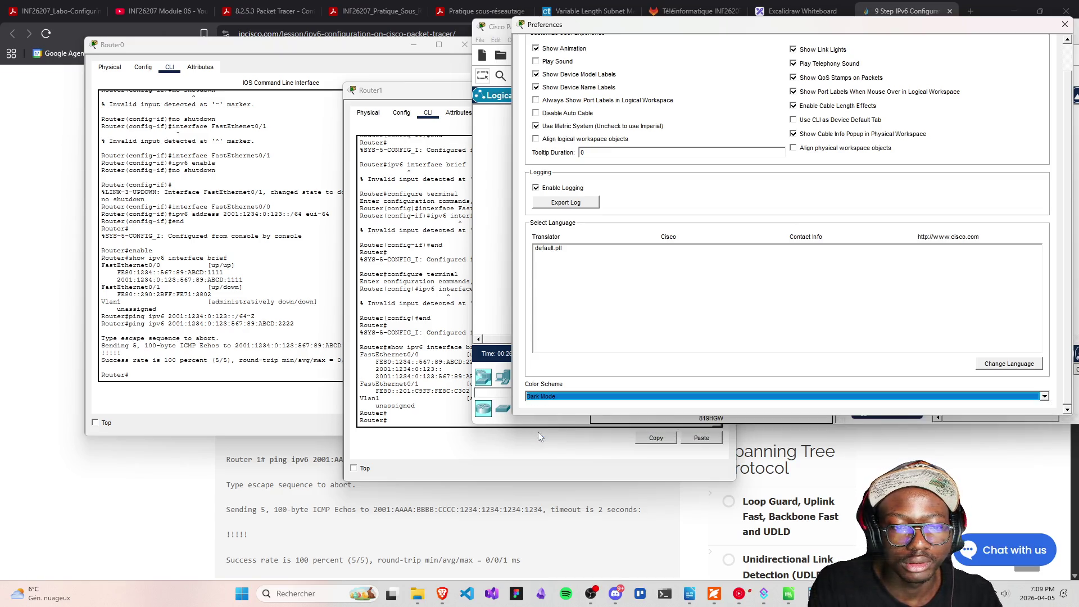
pyautogui.click(573, 398)
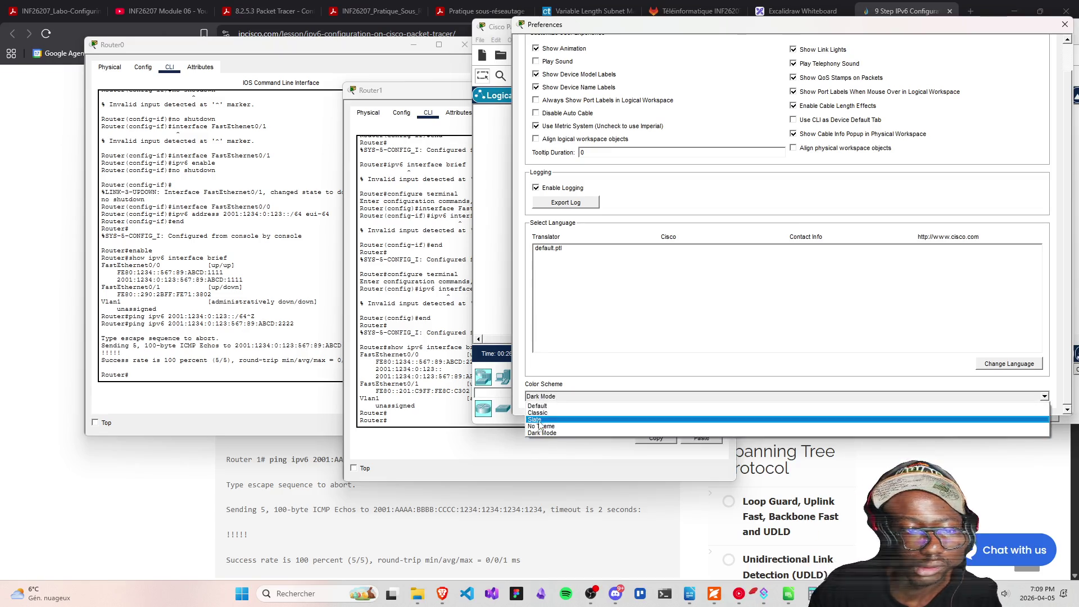
pyautogui.click(548, 406)
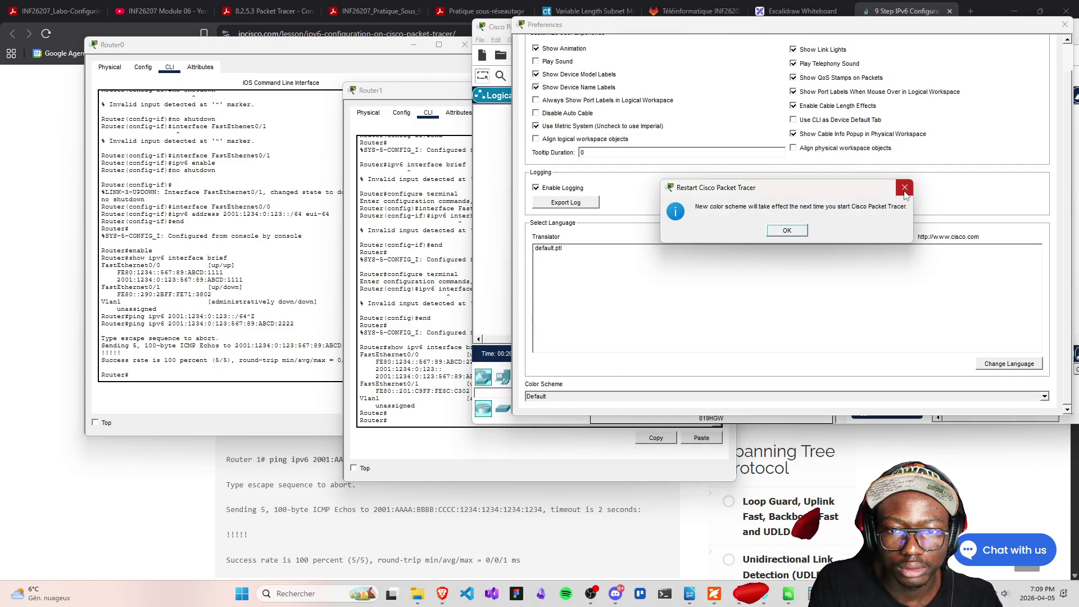
pyautogui.click(905, 190)
# Choose Dark Mode as the colour scheme, acknowledge the restart notice, and close Preferences
pyautogui.click(562, 396)
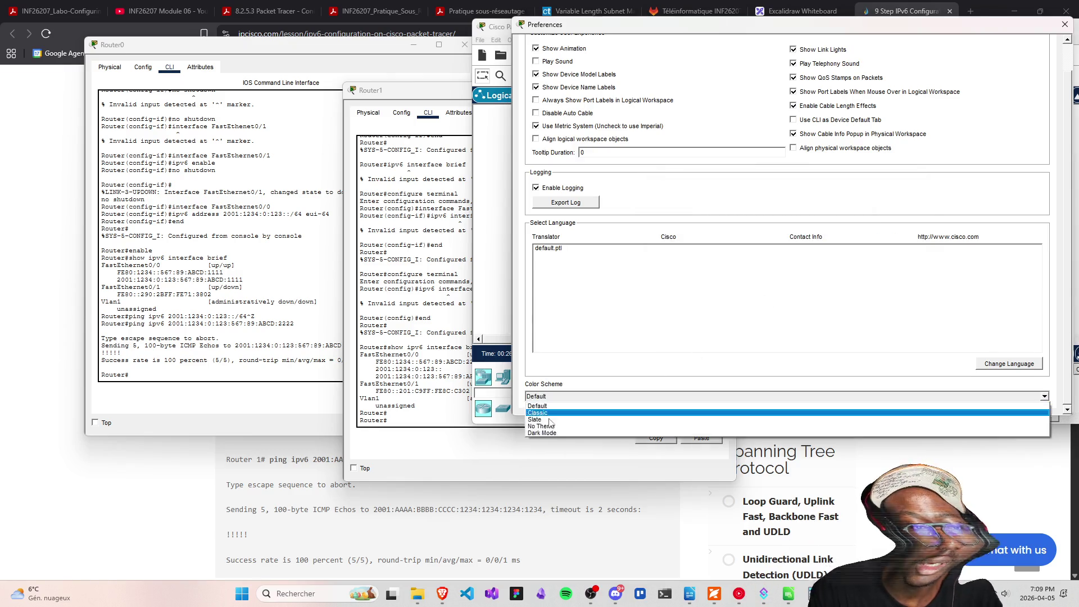
pyautogui.click(542, 437)
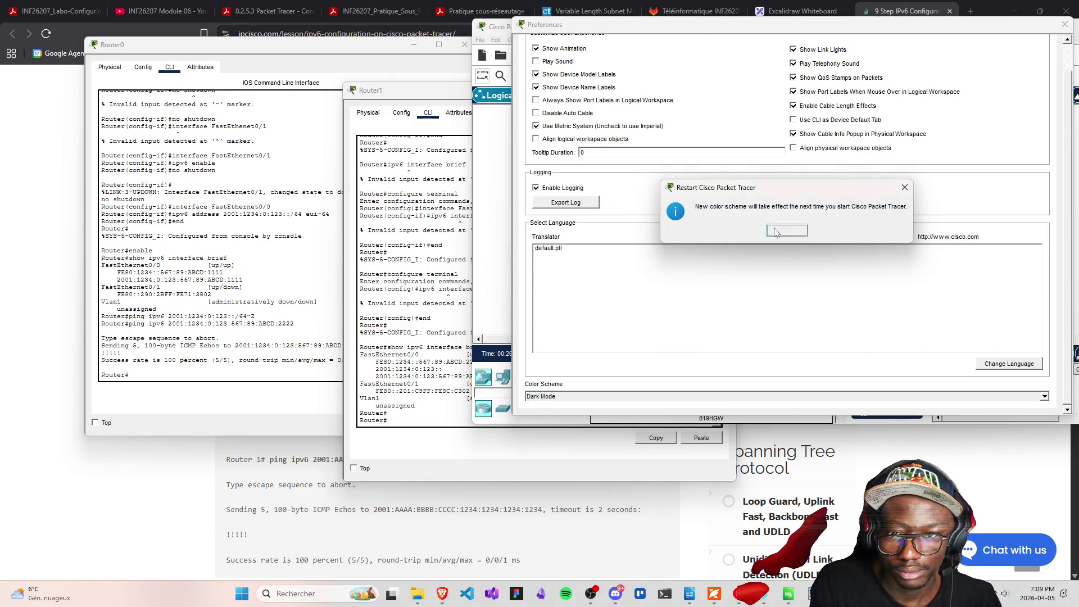
pyautogui.click(787, 230)
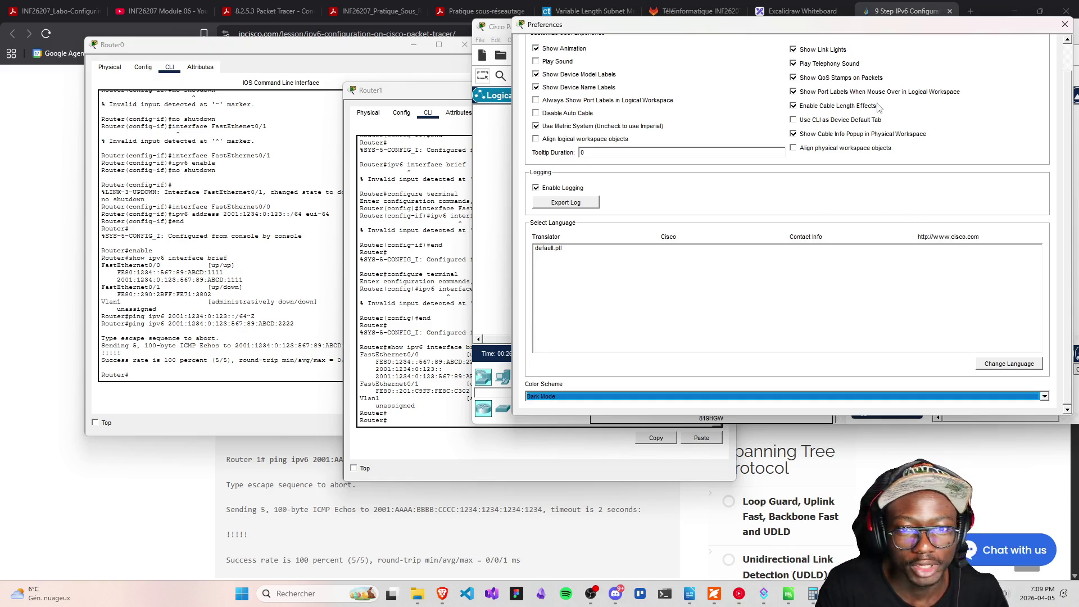
pyautogui.click(1065, 25)
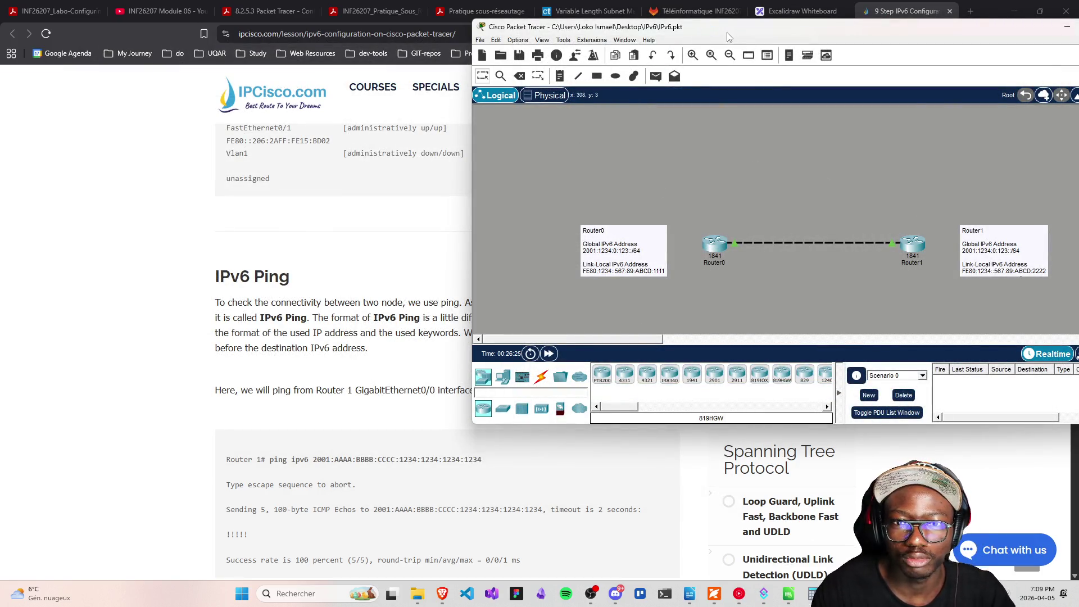
# Reposition the Packet Tracer window and close Router0's console window
pyautogui.moveTo(725, 33); pyautogui.dragTo(626, 44)
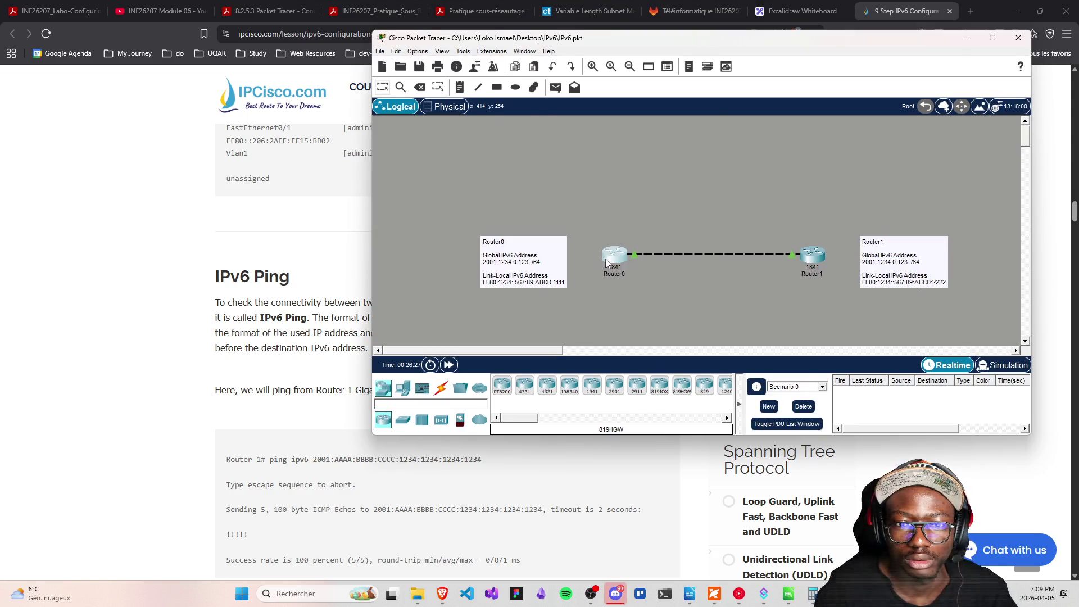
pyautogui.click(614, 255)
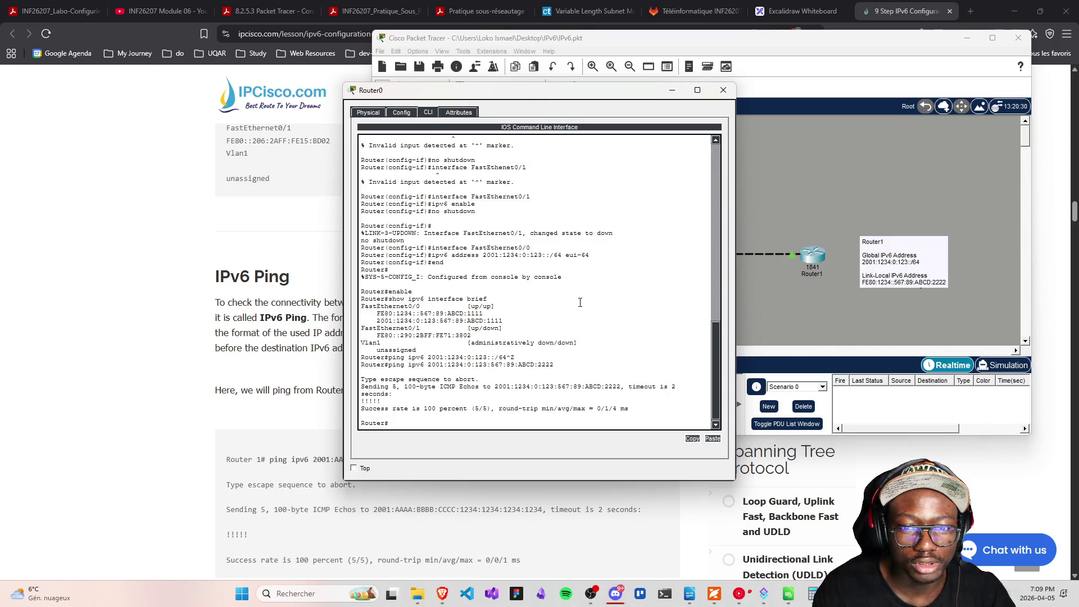
pyautogui.click(723, 89)
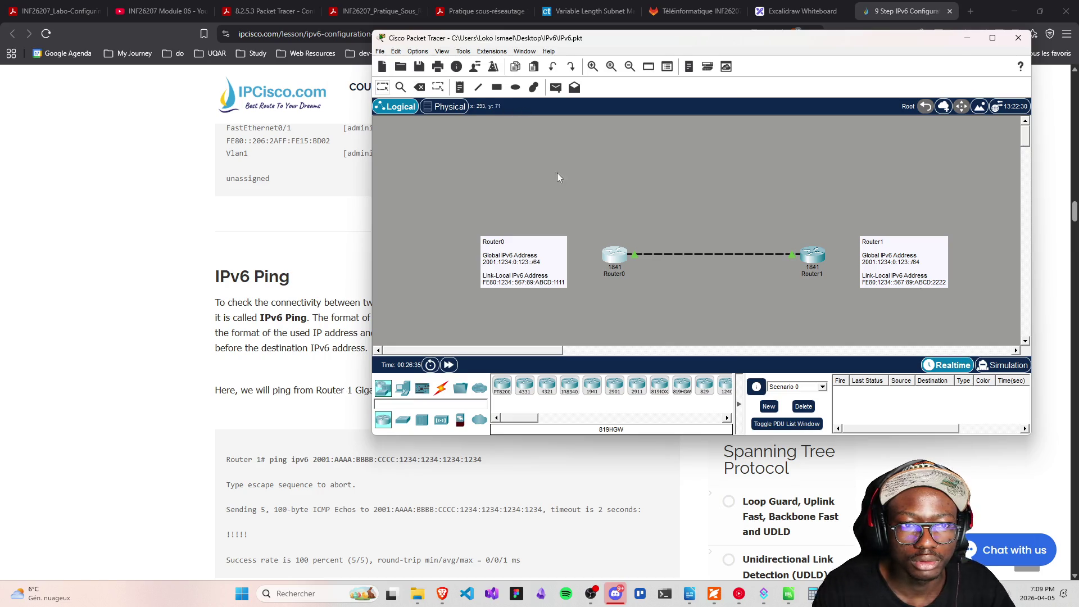
# Save the topology with Ctrl+S and quit Packet Tracer, choosing Yes to save changes
pyautogui.hotkey('ctrl', 's')
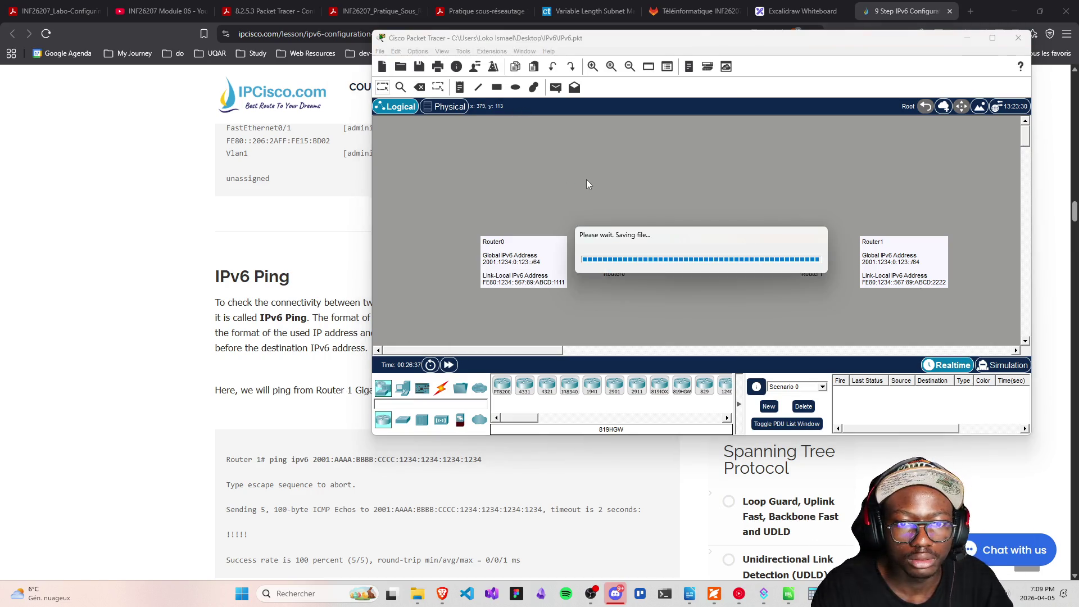
pyautogui.hotkey('ctrl', 's')
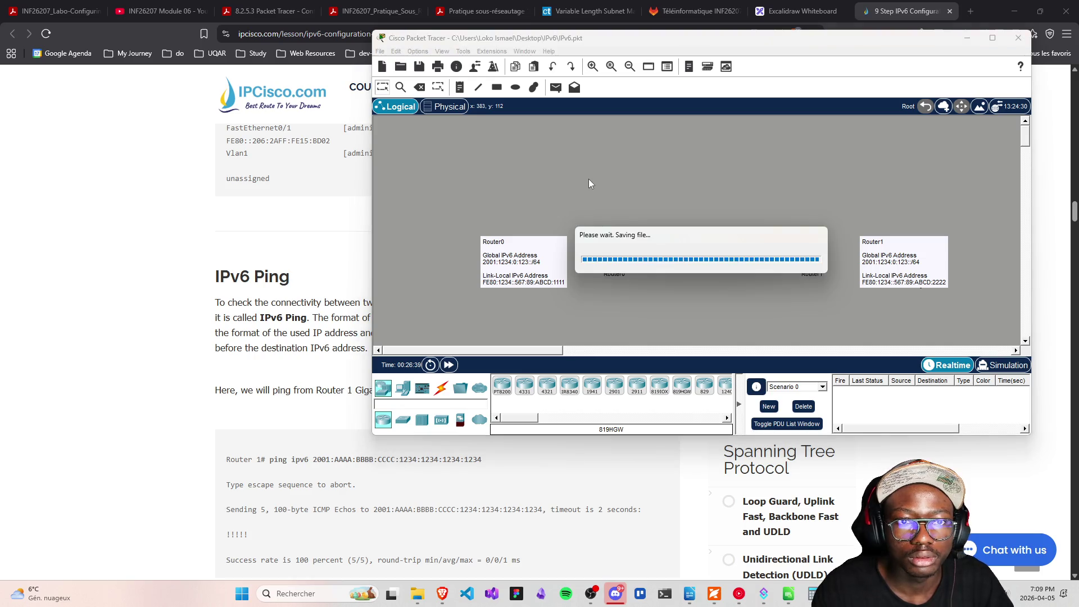
pyautogui.click(1018, 38)
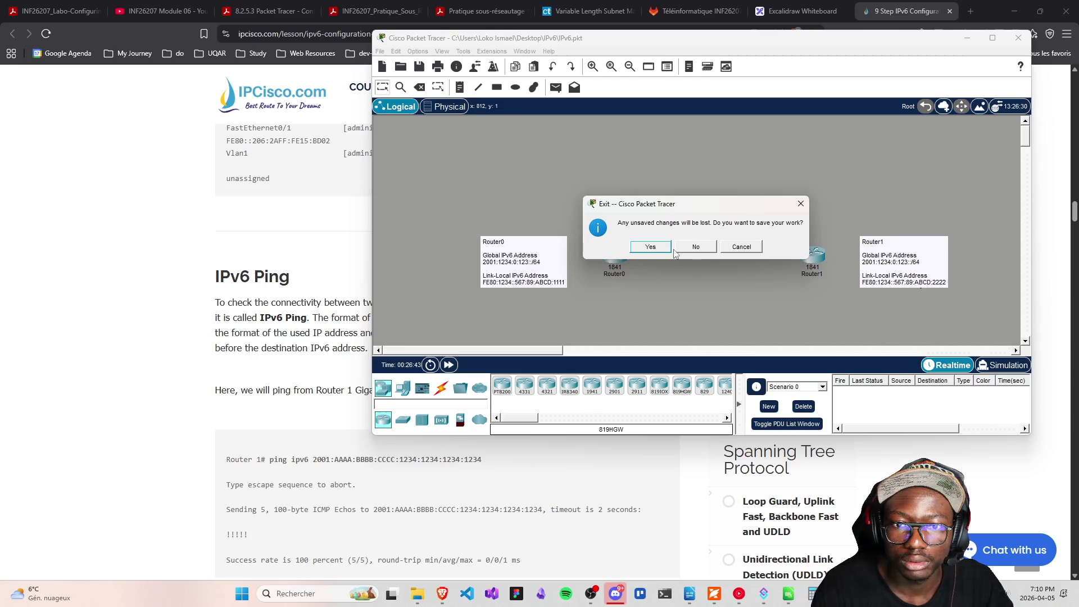
pyautogui.click(651, 247)
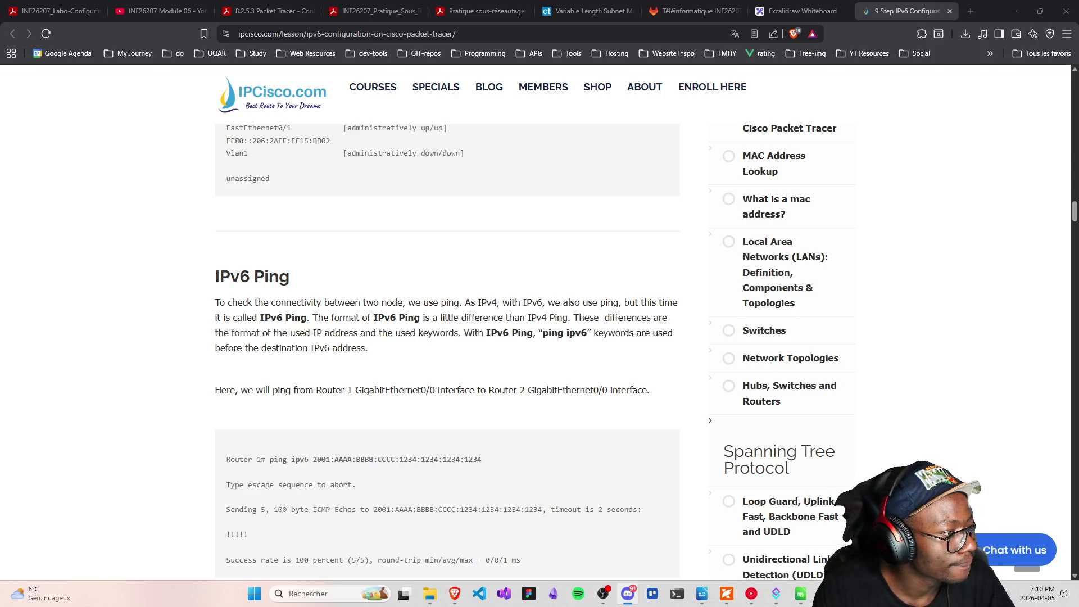
# Minimise the browser and open IPv6.pkt from the IPv6 folder in File Explorer
pyautogui.click(1015, 12)
pyautogui.click(497, 225)
pyautogui.doubleClick(497, 223)
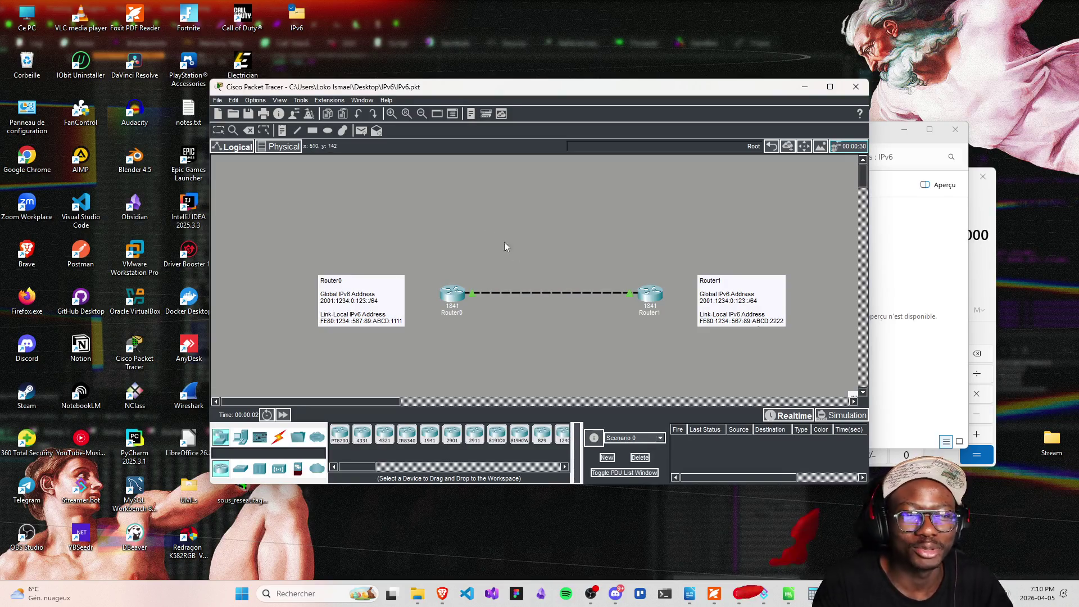
# Open Router0's CLI tab to see its fresh boot messages, then bring the tutorial page forward
pyautogui.moveTo(644, 87); pyautogui.dragTo(735, 75)
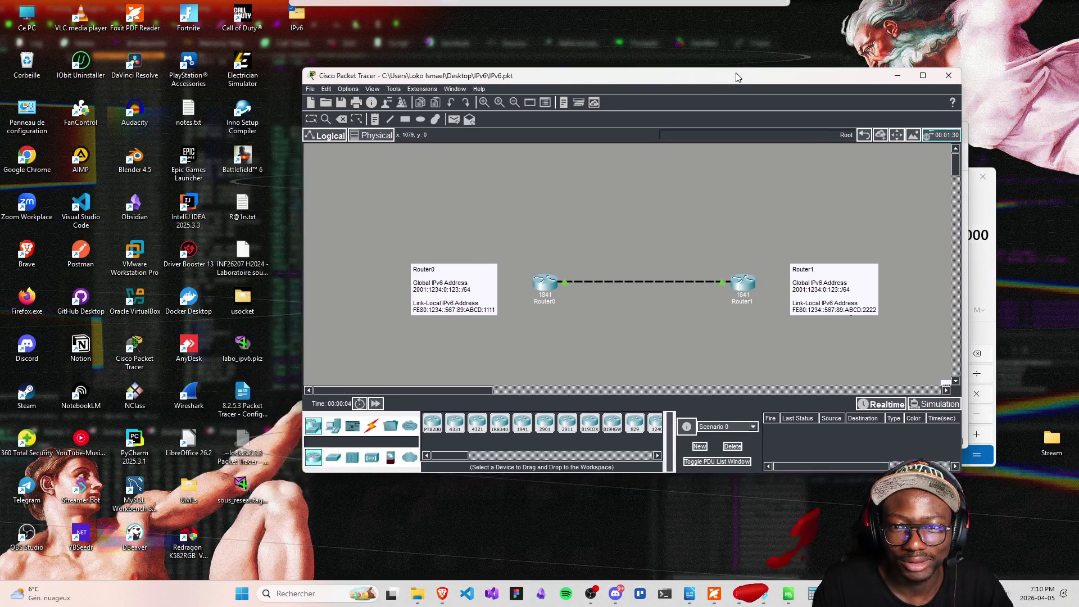
pyautogui.click(545, 283)
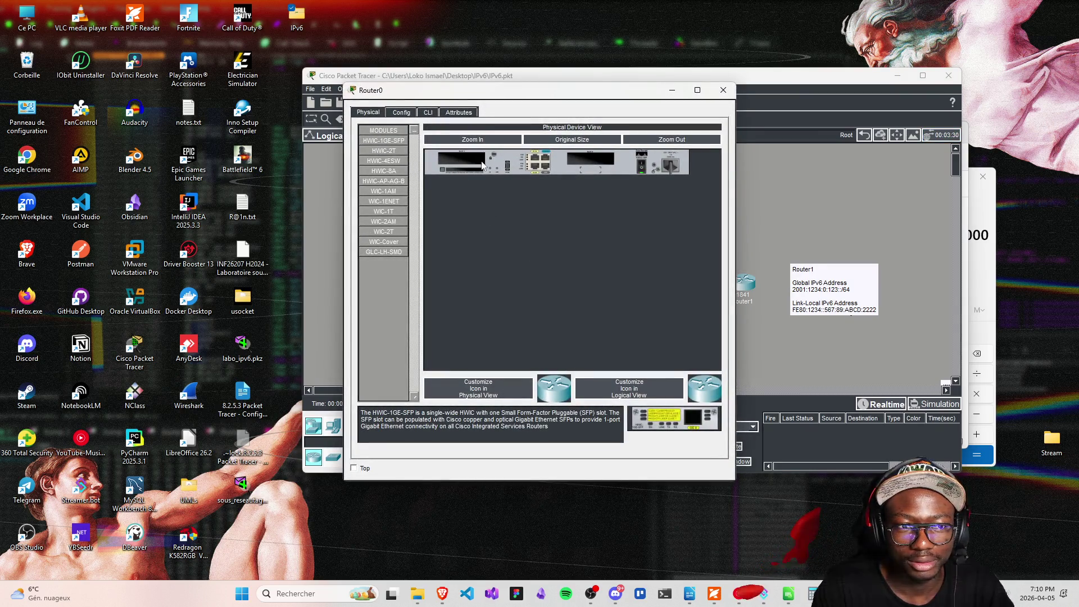
pyautogui.click(430, 112)
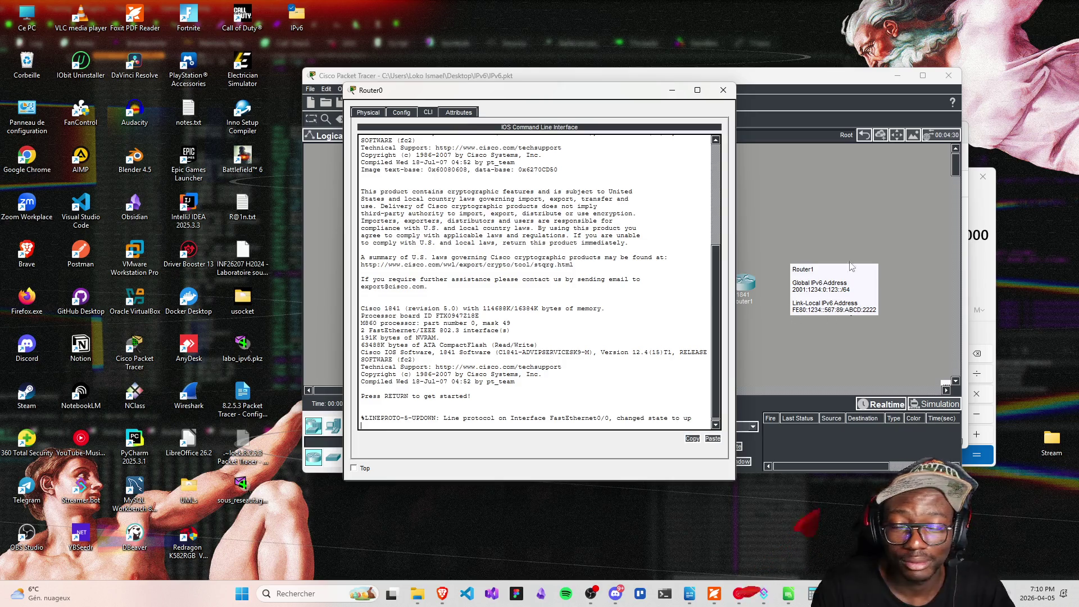
pyautogui.moveTo(442, 593)
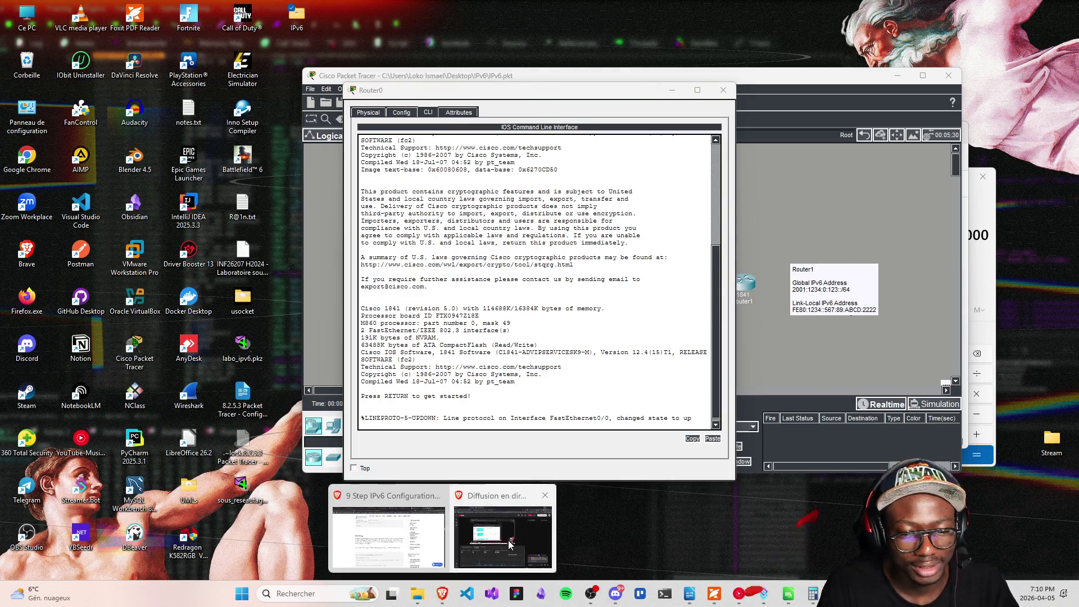
pyautogui.click(404, 499)
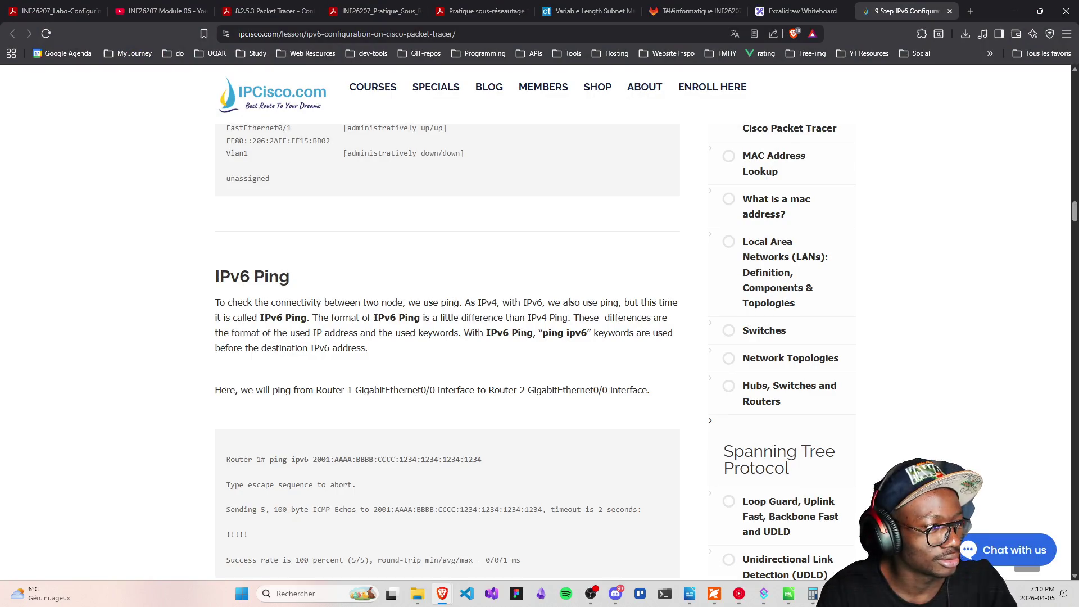
# Alt+Tab between the IPCisco IPv6 Ping page and Router0's console
pyautogui.hotkey('alt', 'Tab')
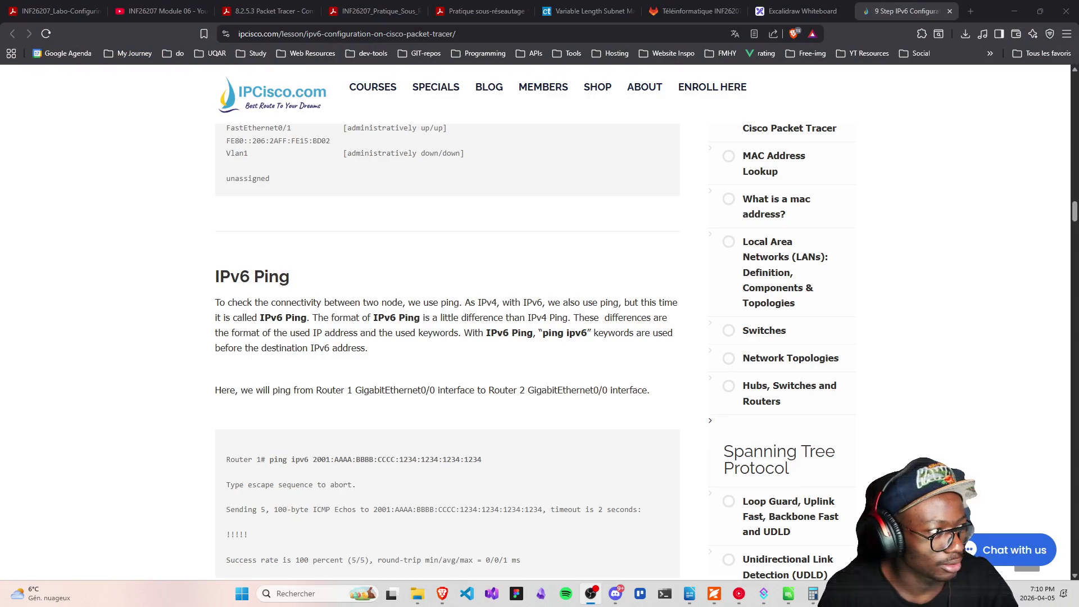
pyautogui.hotkey('alt', 'Tab')
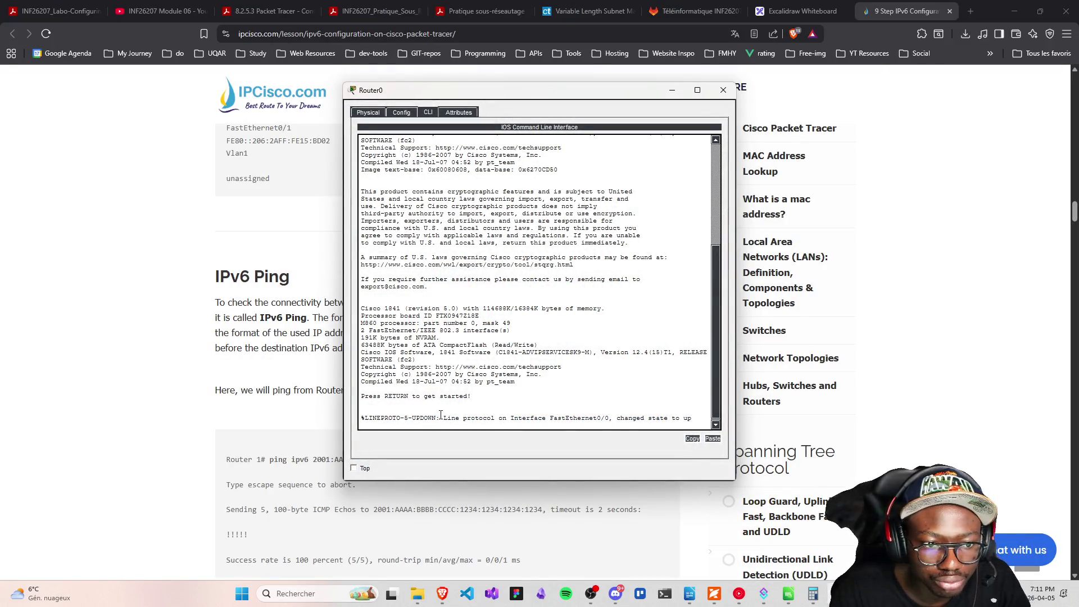
# On Router0's CLI, run enable and show ipv6 interface brief to confirm Fa0/0 up/up
pyautogui.click(724, 90)
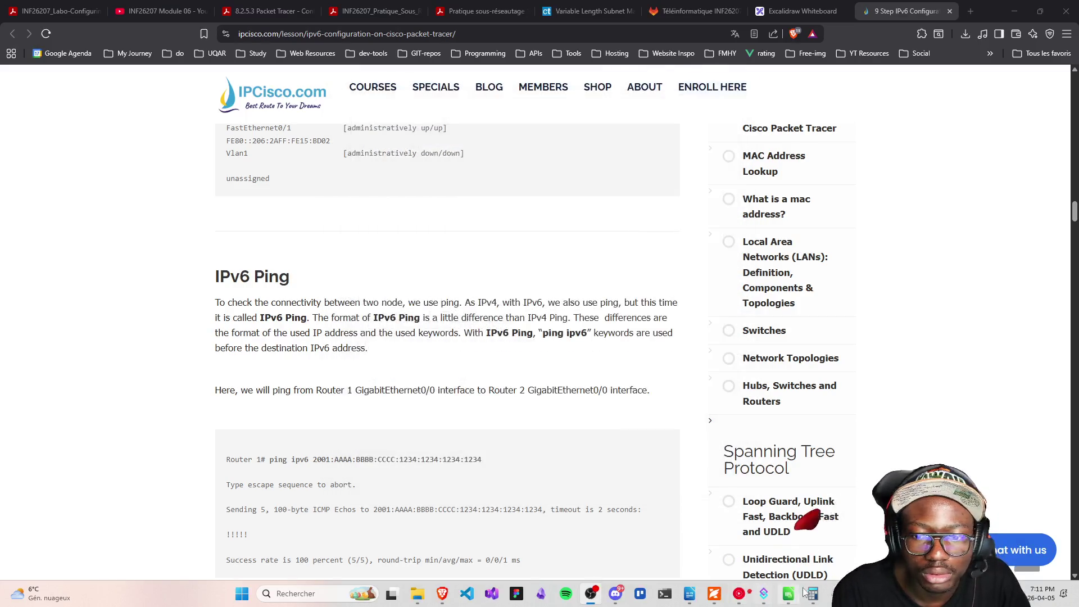
pyautogui.hotkey('alt', 'Tab')
pyautogui.moveTo(513, 70); pyautogui.dragTo(578, 72)
pyautogui.click(603, 275)
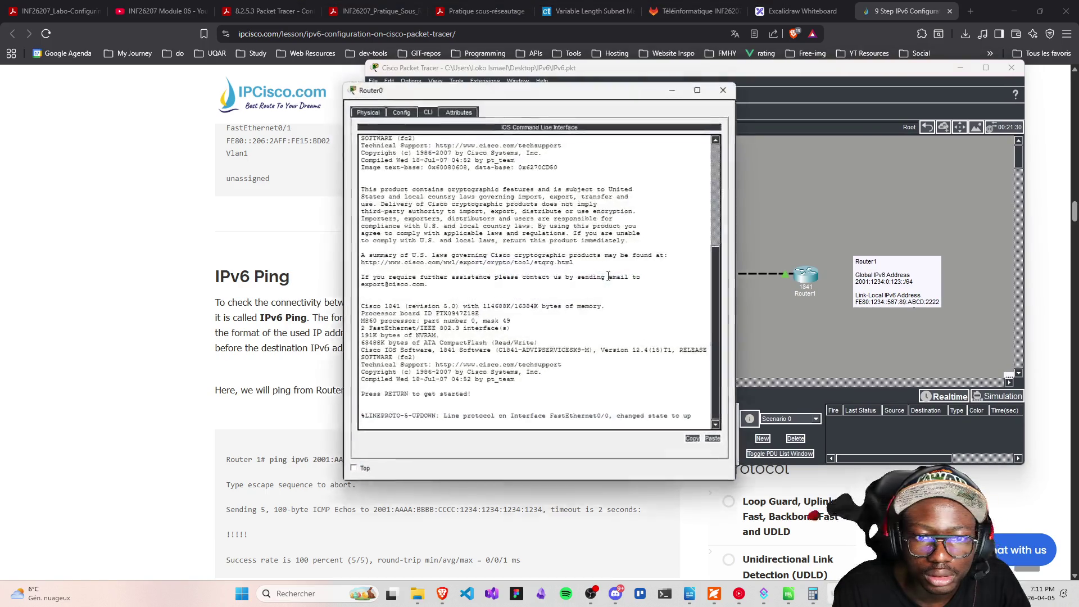
pyautogui.press('Return')
pyautogui.write('enable')
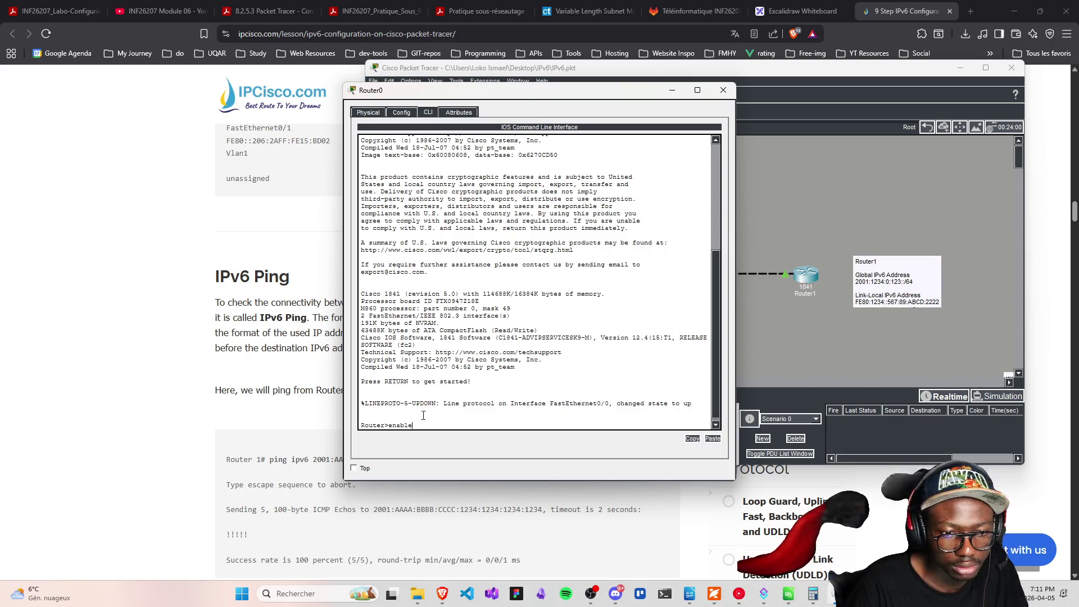
pyautogui.press('Return')
pyautogui.write('show ipv6 interface brief')
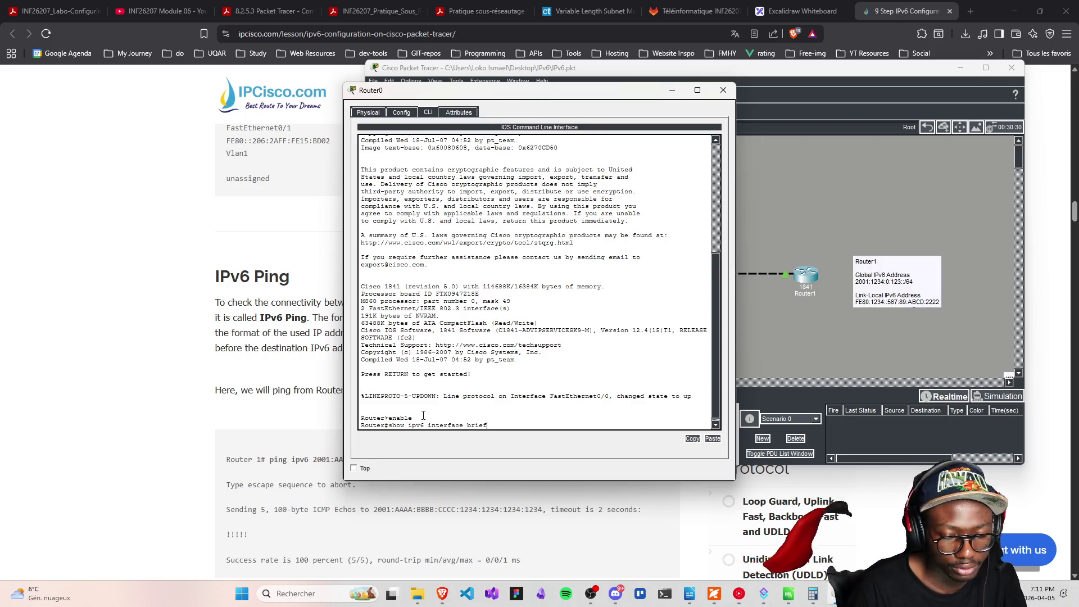
pyautogui.press('Return')
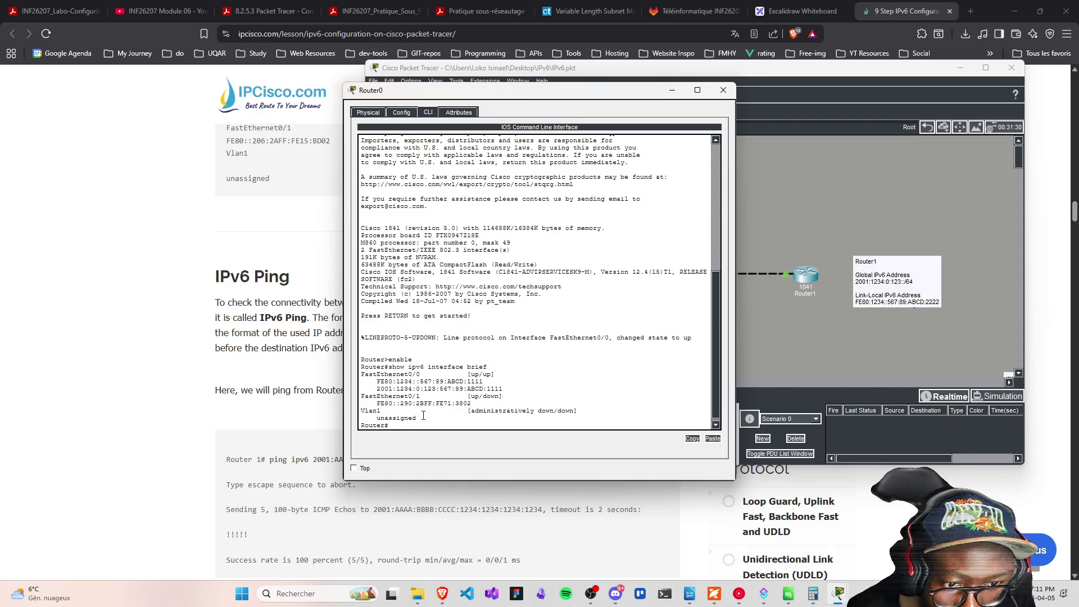
# Arrange Router0's console window beside the topology and bring the workspace forward
pyautogui.moveTo(390, 91)
pyautogui.mouseDown()
pyautogui.moveTo(500, 84)
pyautogui.moveTo(467, 83)
pyautogui.mouseUp()
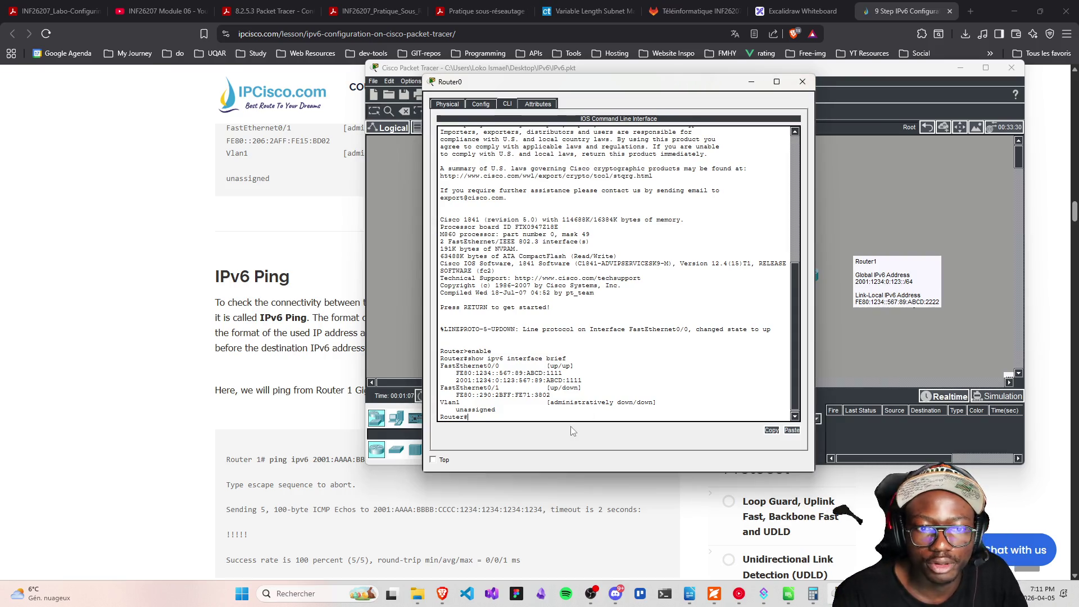
pyautogui.moveTo(629, 84); pyautogui.dragTo(385, 88)
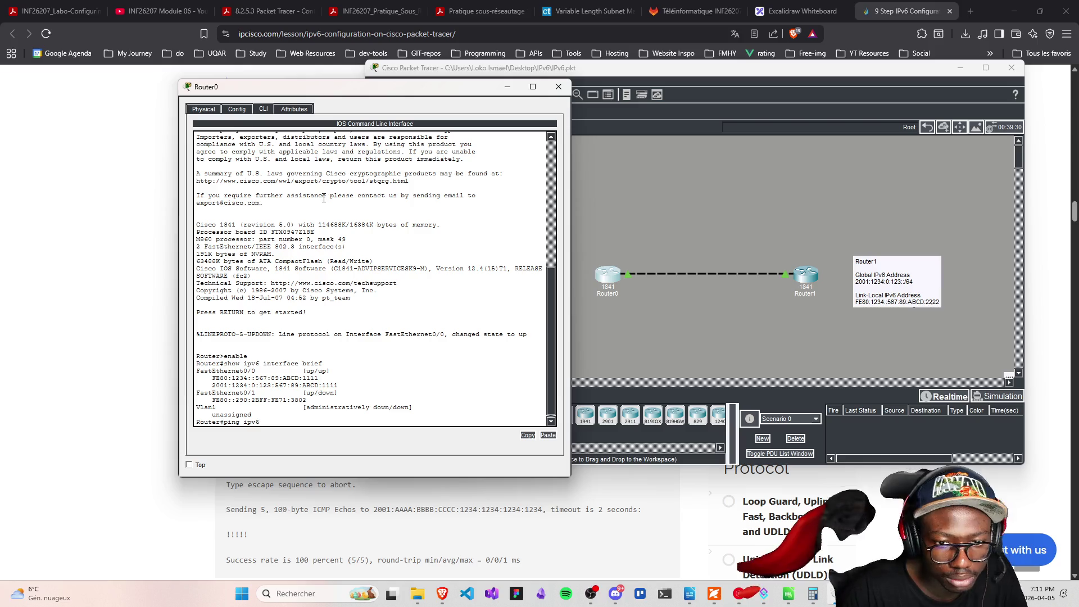
pyautogui.click(919, 289)
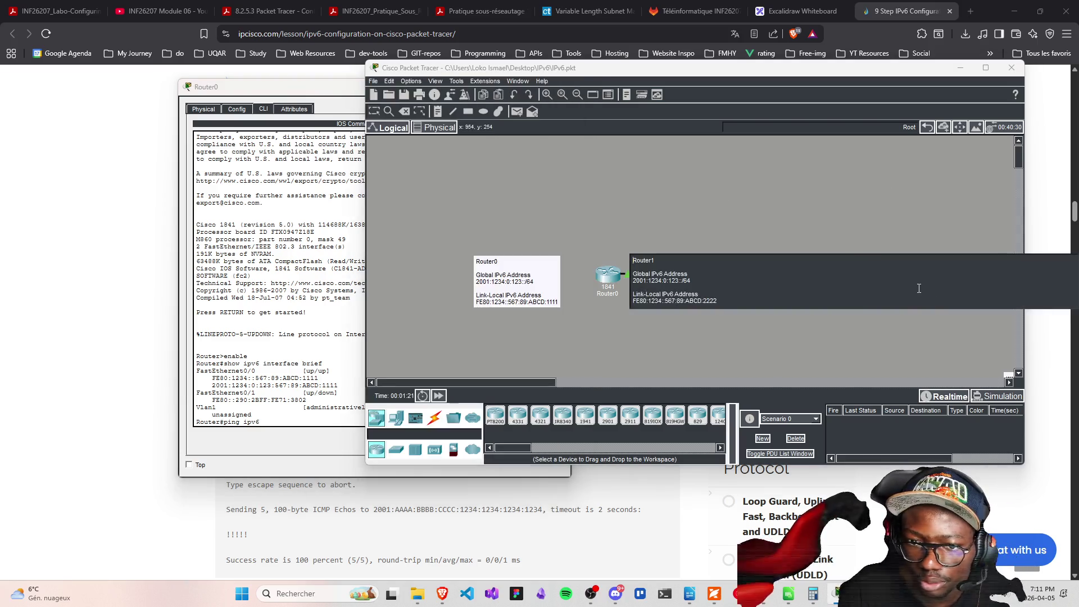
# On Router1's CLI, run enable and show ipv6 interface brief to list its addresses
pyautogui.click(805, 276)
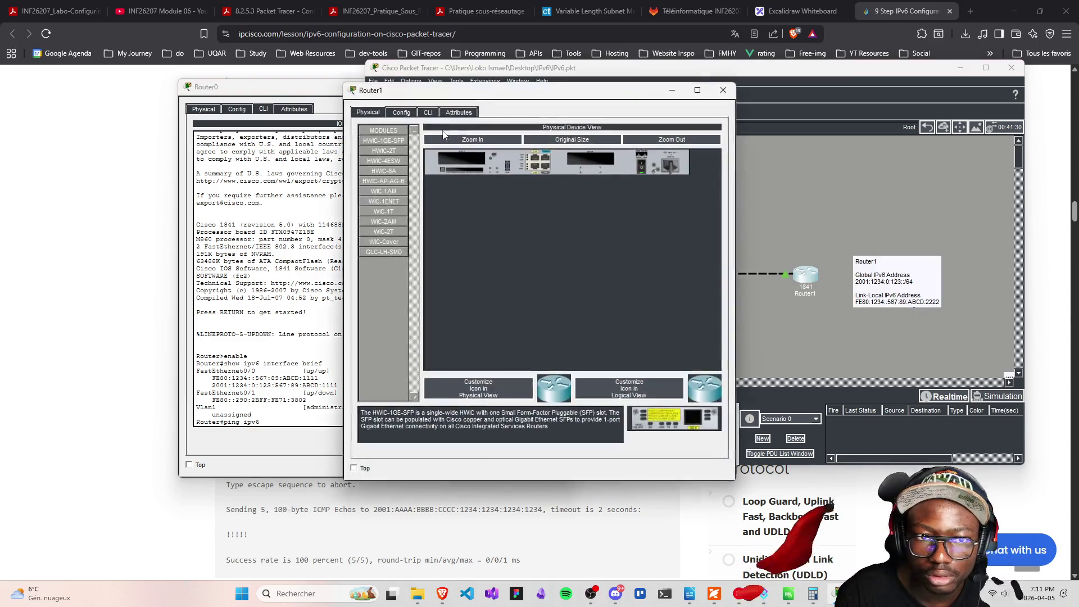
pyautogui.moveTo(437, 95); pyautogui.dragTo(631, 101)
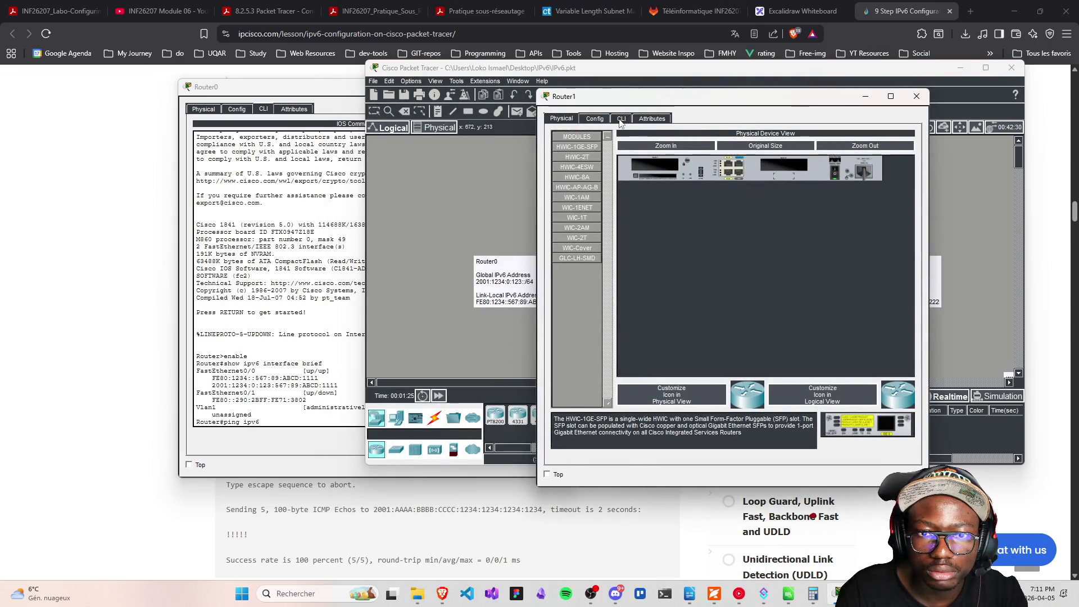
pyautogui.click(622, 119)
pyautogui.press('Return')
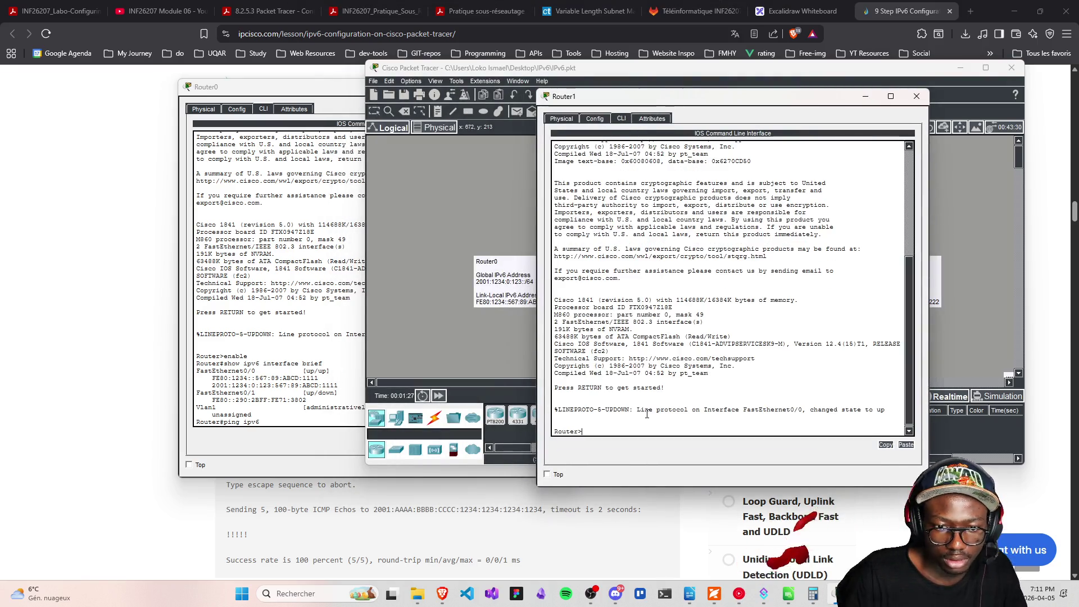
pyautogui.write('enable')
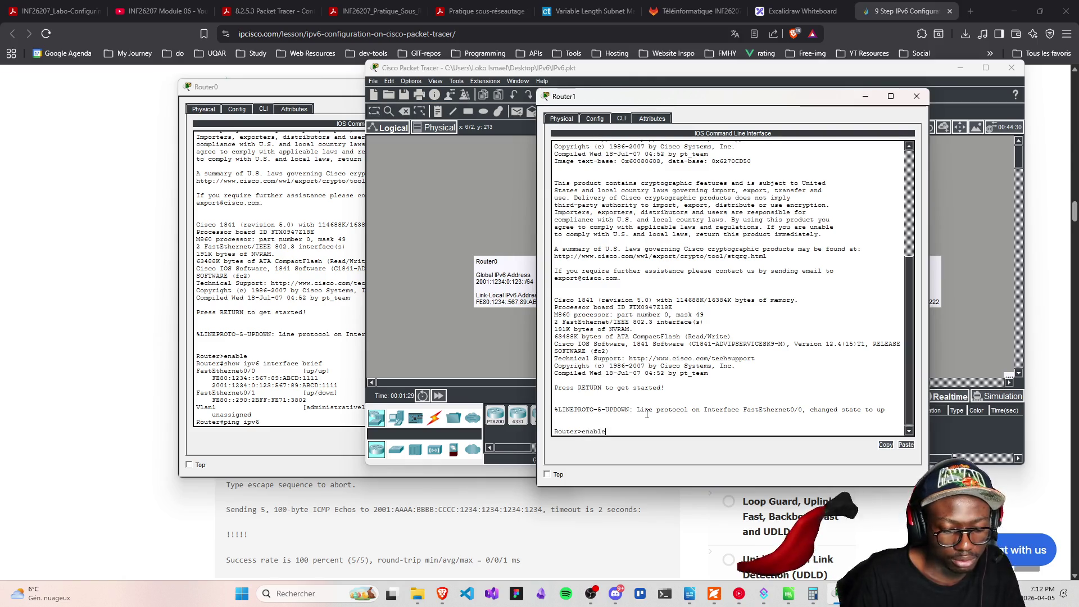
pyautogui.press('Return')
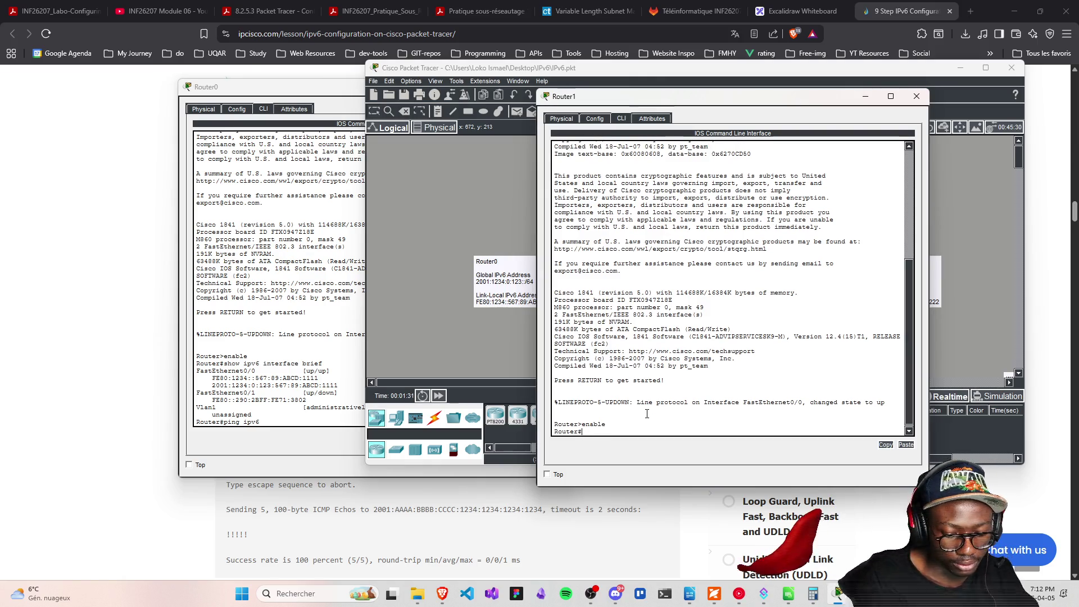
pyautogui.write('show ipv6')
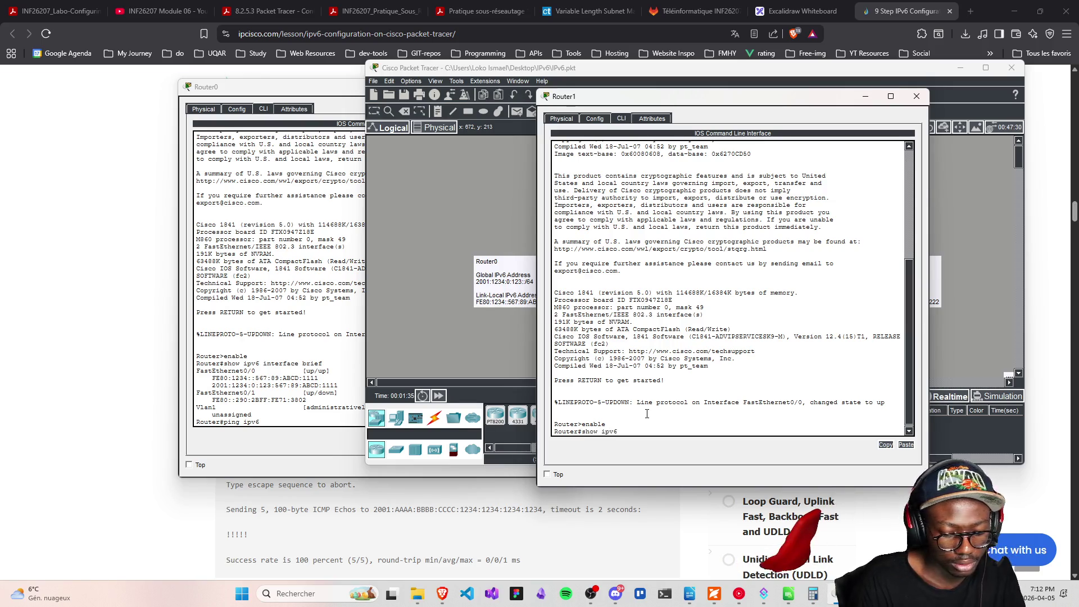
pyautogui.write(' interface bri')
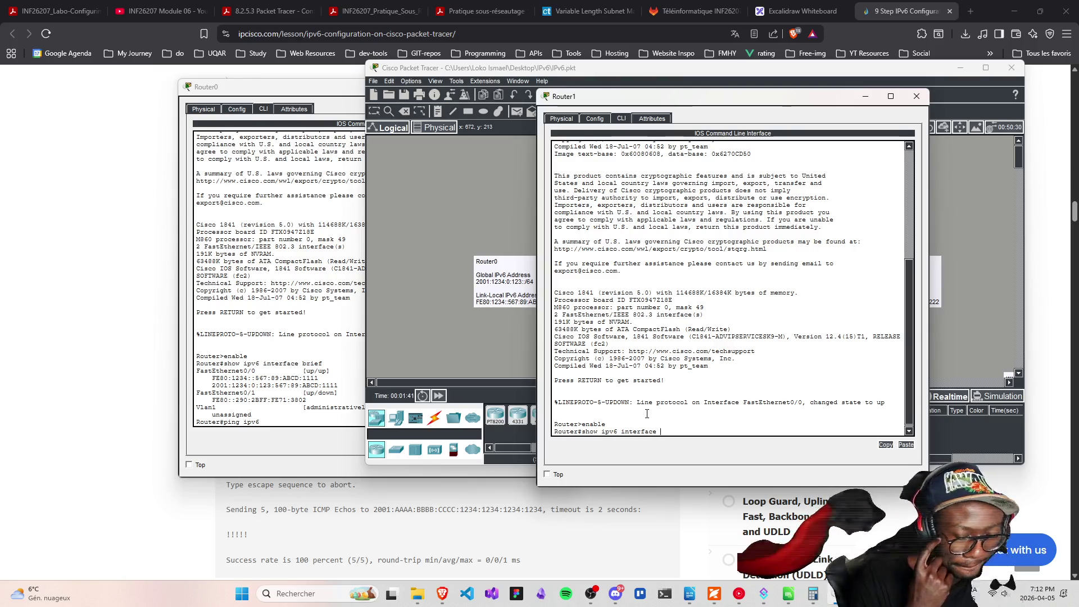
pyautogui.write('ef=')
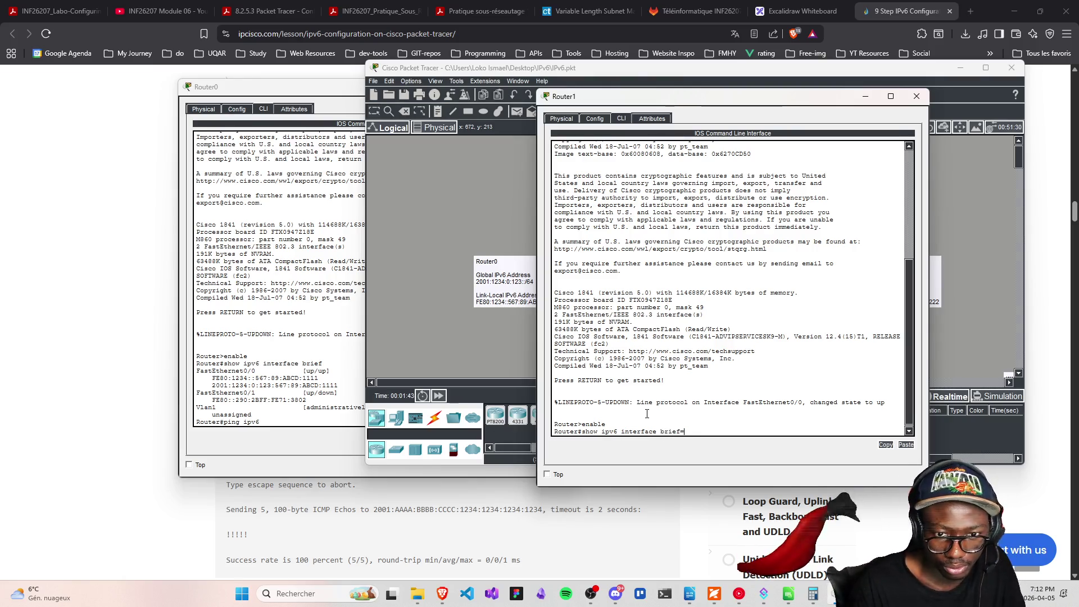
pyautogui.press('Return')
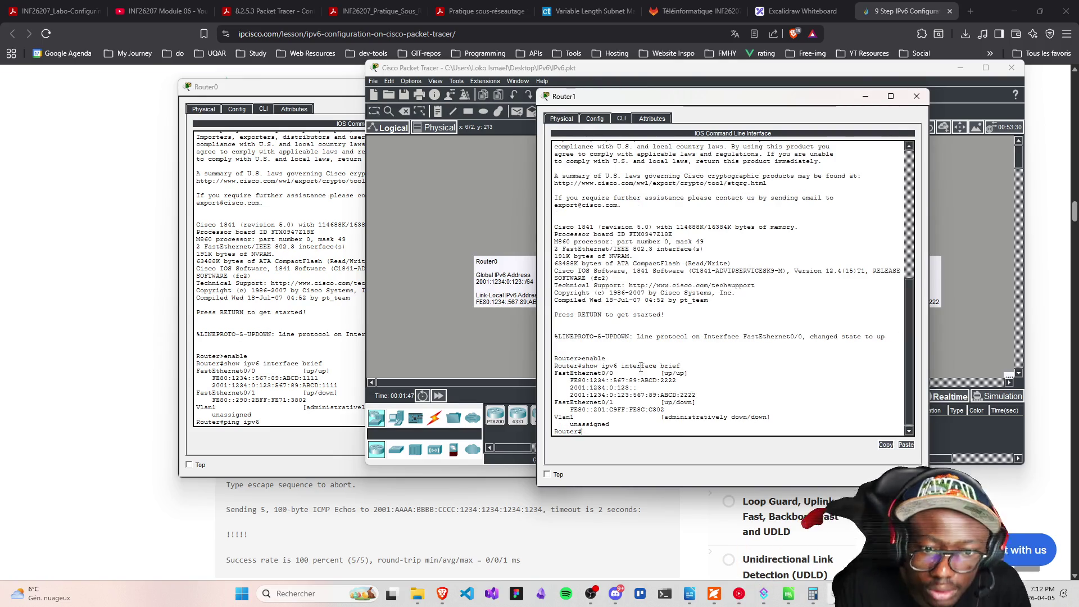
# Copy Router1's 2001:1234:0:123:567:89:ABCD:2222, ping it from Router0, then close both consoles
pyautogui.moveTo(703, 395)
pyautogui.mouseDown()
pyautogui.moveTo(557, 395)
pyautogui.moveTo(571, 391)
pyautogui.mouseUp()
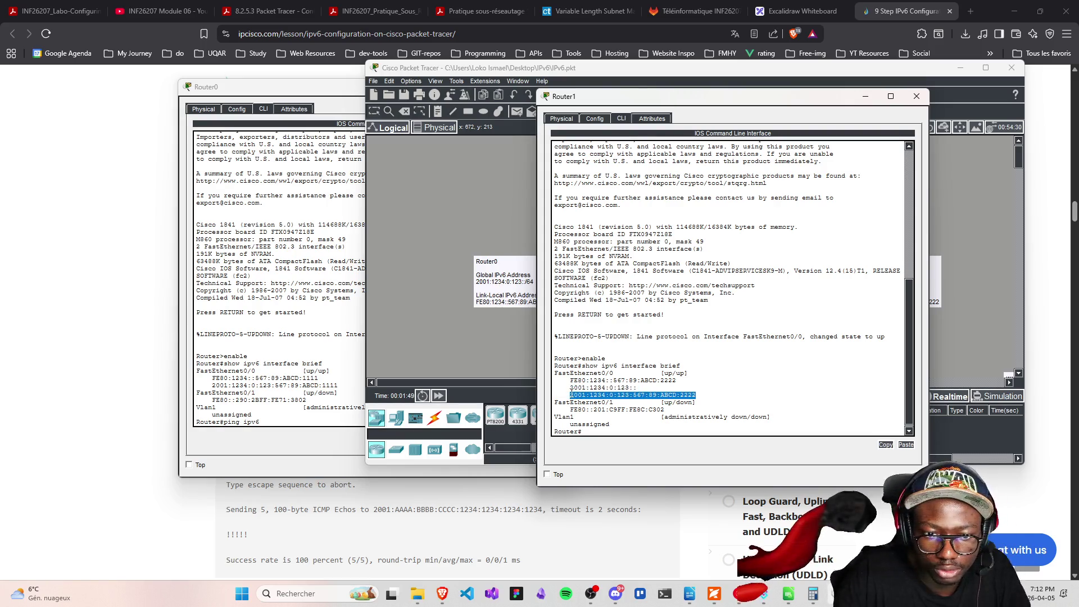
pyautogui.hotkey('ctrl', 'c')
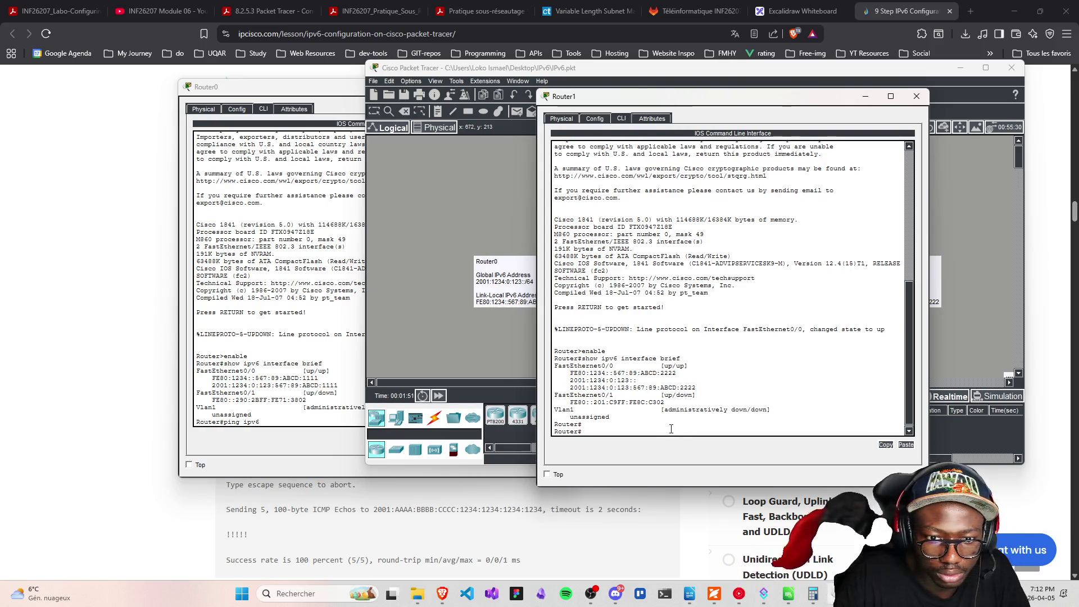
pyautogui.moveTo(695, 389); pyautogui.dragTo(569, 387)
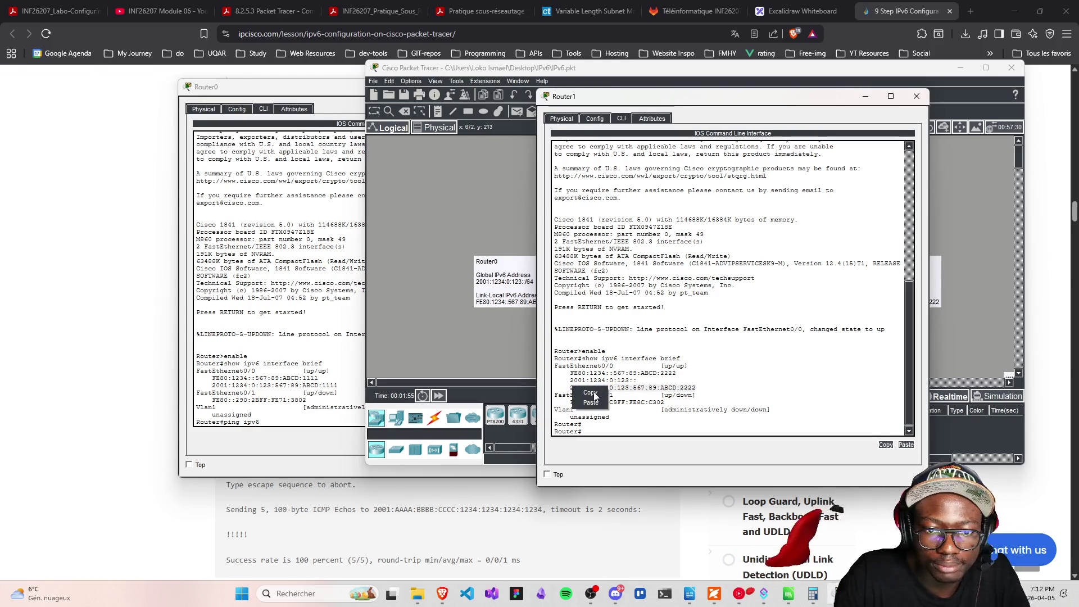
pyautogui.click(308, 407)
pyautogui.rightClick(274, 423)
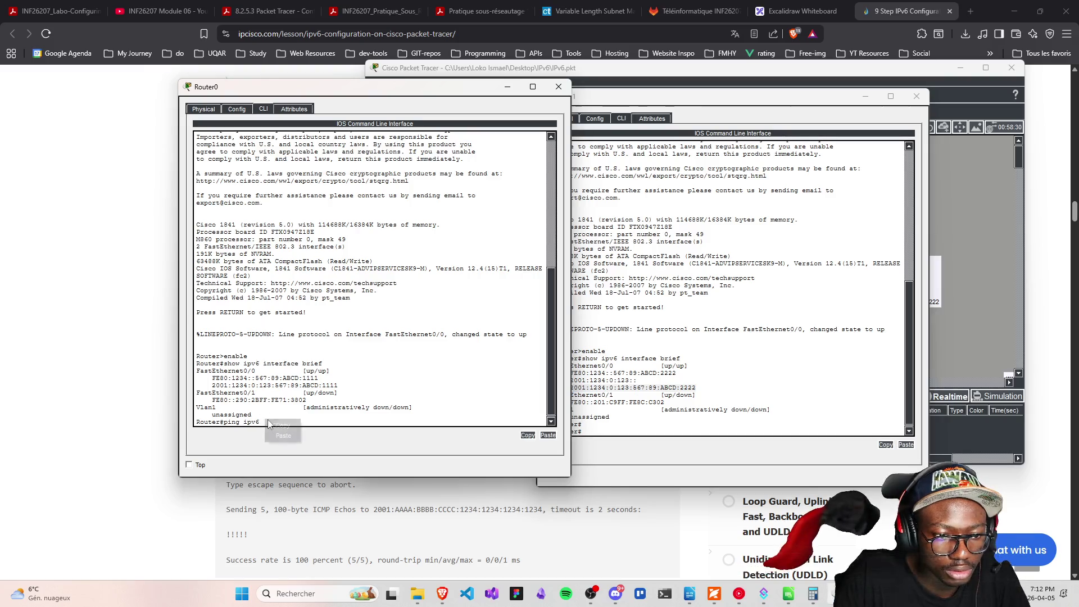
pyautogui.click(285, 437)
pyautogui.press('Return')
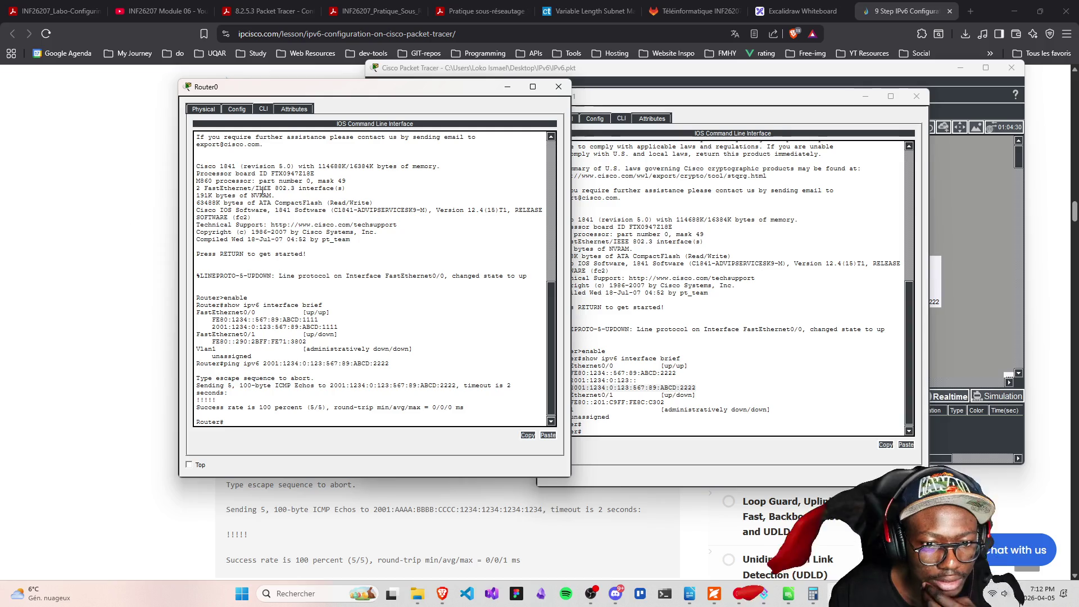
pyautogui.click(558, 86)
pyautogui.click(917, 97)
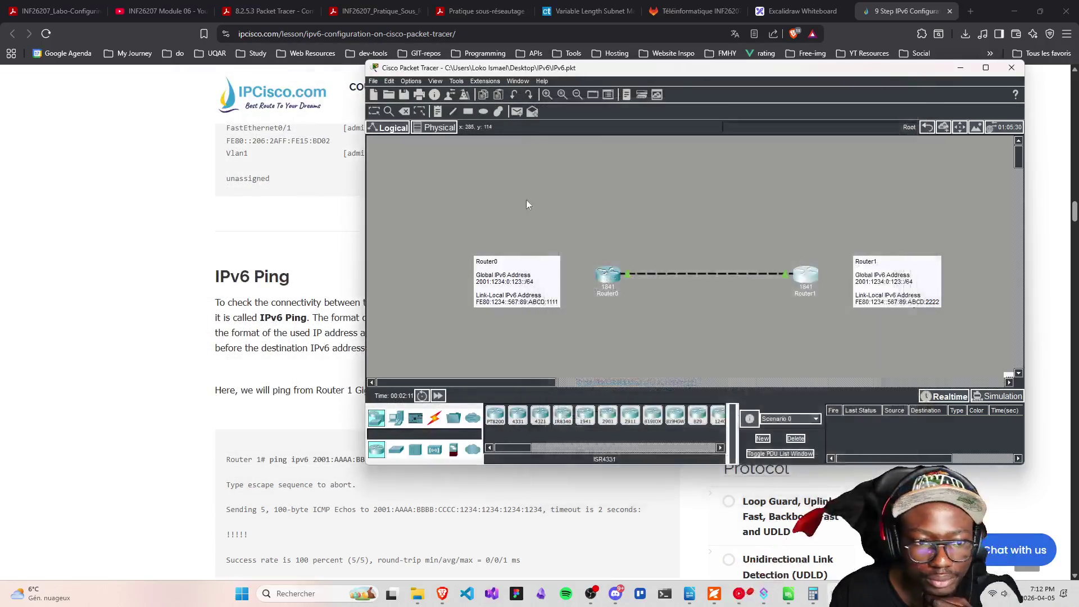
# Scroll the IPCisco tutorial to the show ipv6 interface section and select the 'show ipv6 interface interface-name' command
pyautogui.moveTo(561, 68); pyautogui.dragTo(367, 13)
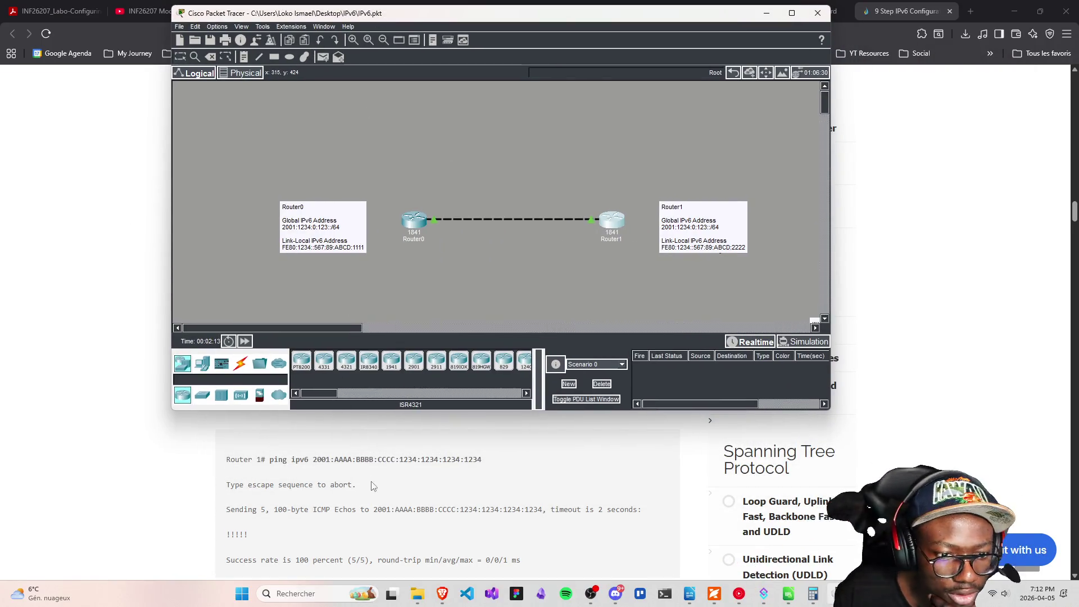
pyautogui.scroll(2, 374, 488)
pyautogui.scroll(-2, 368, 503)
pyautogui.scroll(-1, 225, 517)
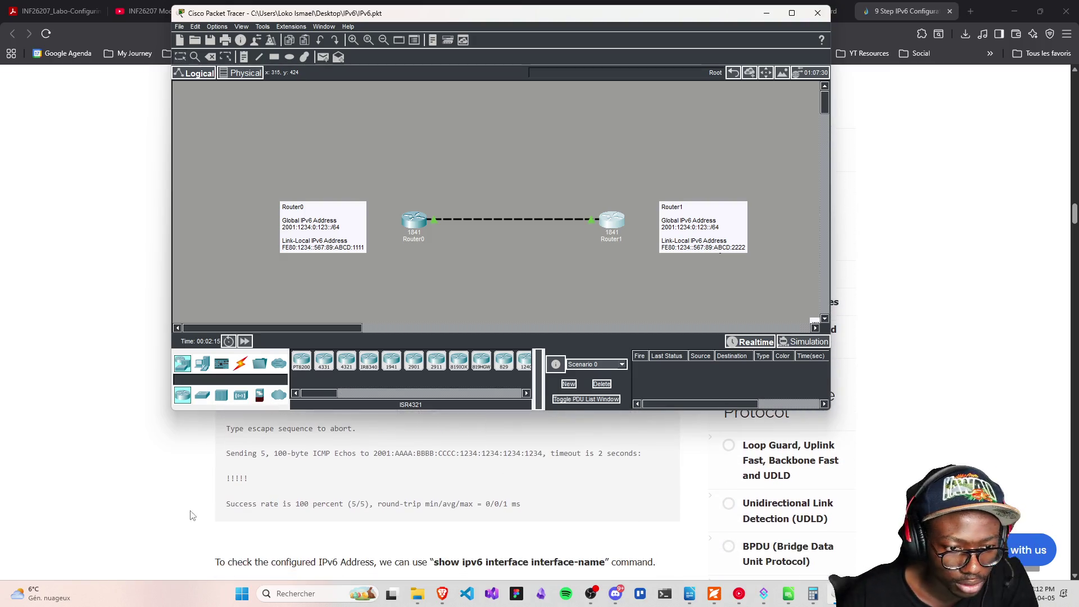
pyautogui.scroll(-1, 365, 528)
pyautogui.scroll(-1, 236, 508)
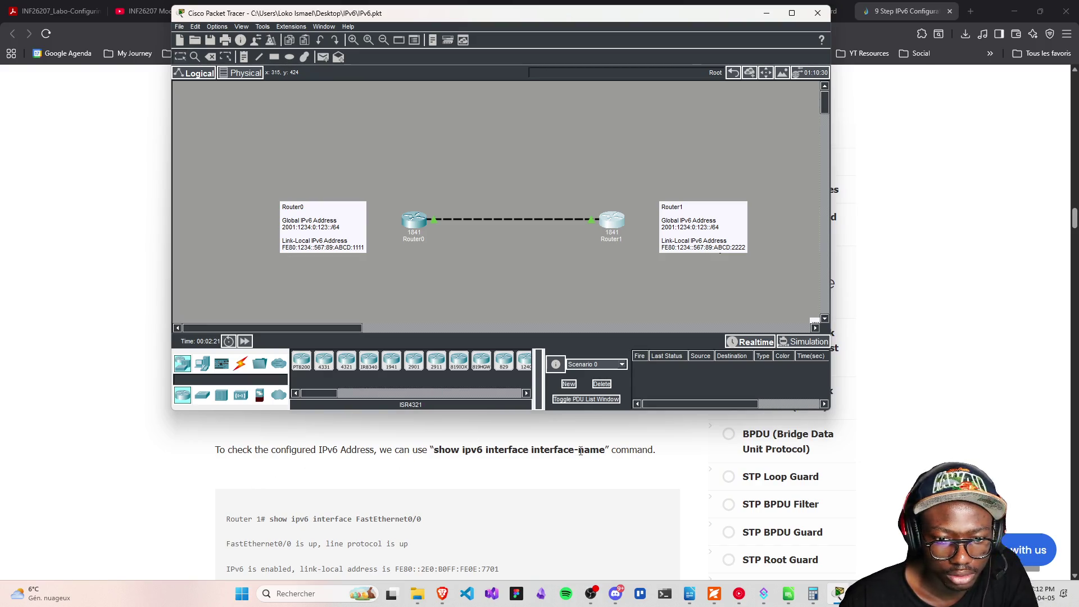
pyautogui.scroll(-1, 579, 458)
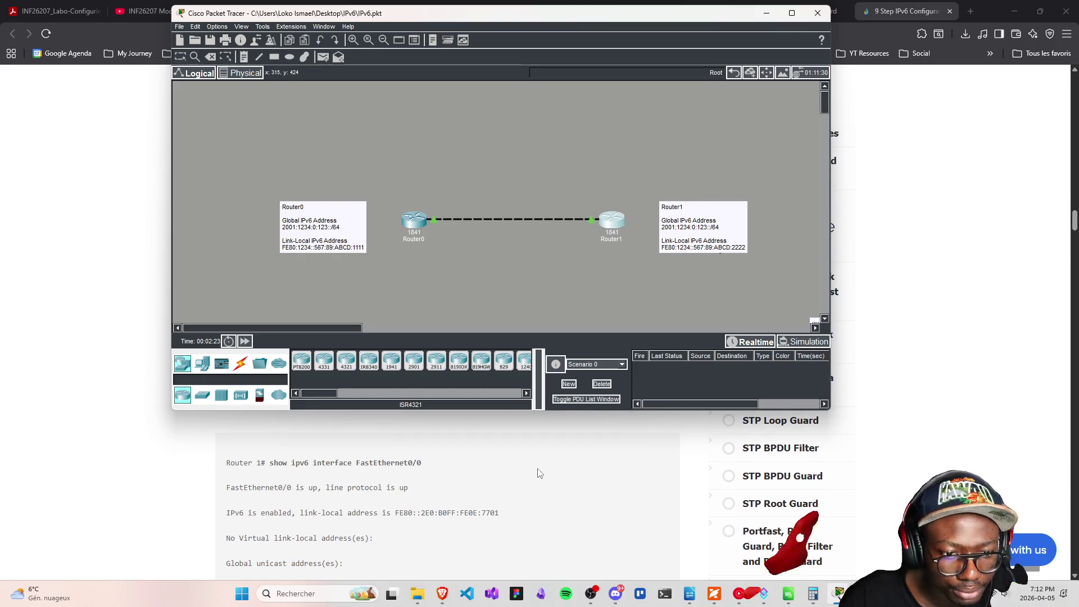
pyautogui.scroll(1, 534, 476)
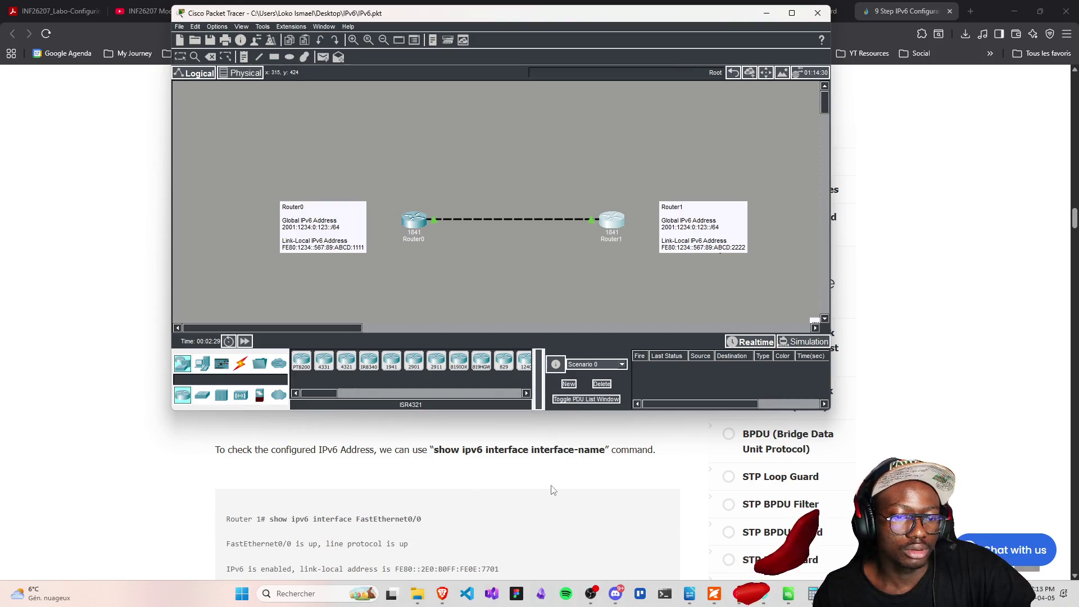
pyautogui.moveTo(434, 450)
pyautogui.mouseDown()
pyautogui.moveTo(611, 463)
pyautogui.moveTo(605, 446)
pyautogui.mouseUp()
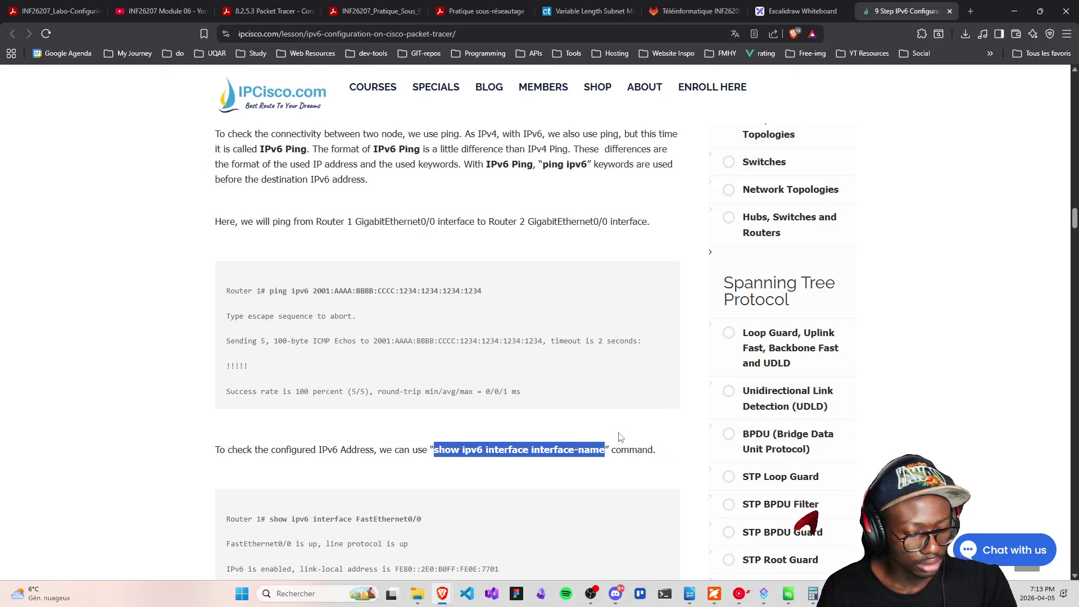
# Open claude.ai in a new tab and paste the copied show ipv6 interface command
pyautogui.click(970, 11)
pyautogui.write('claude.ai')
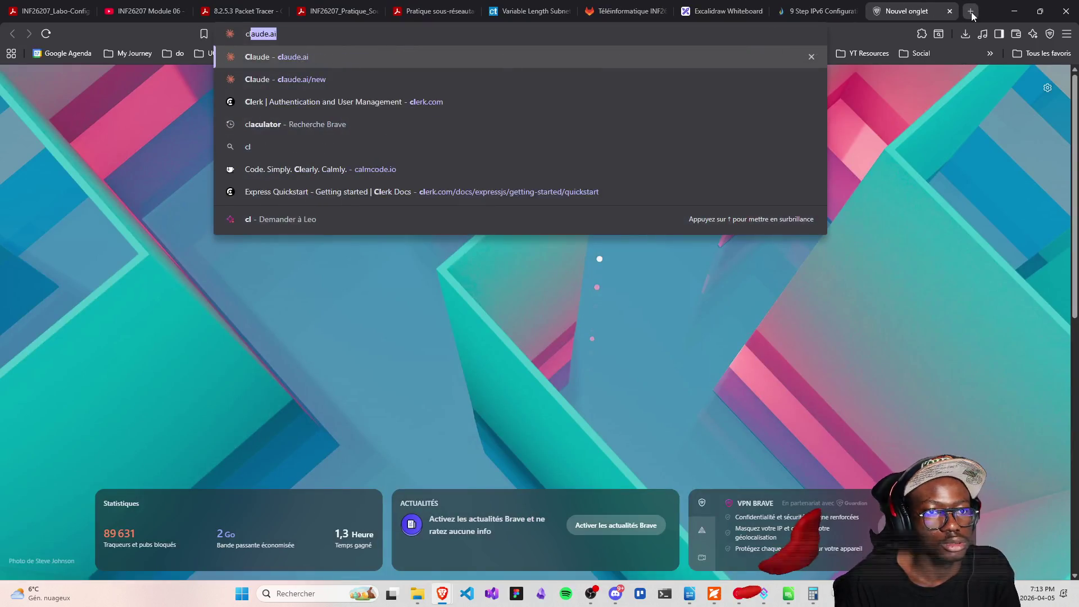
pyautogui.press('Return')
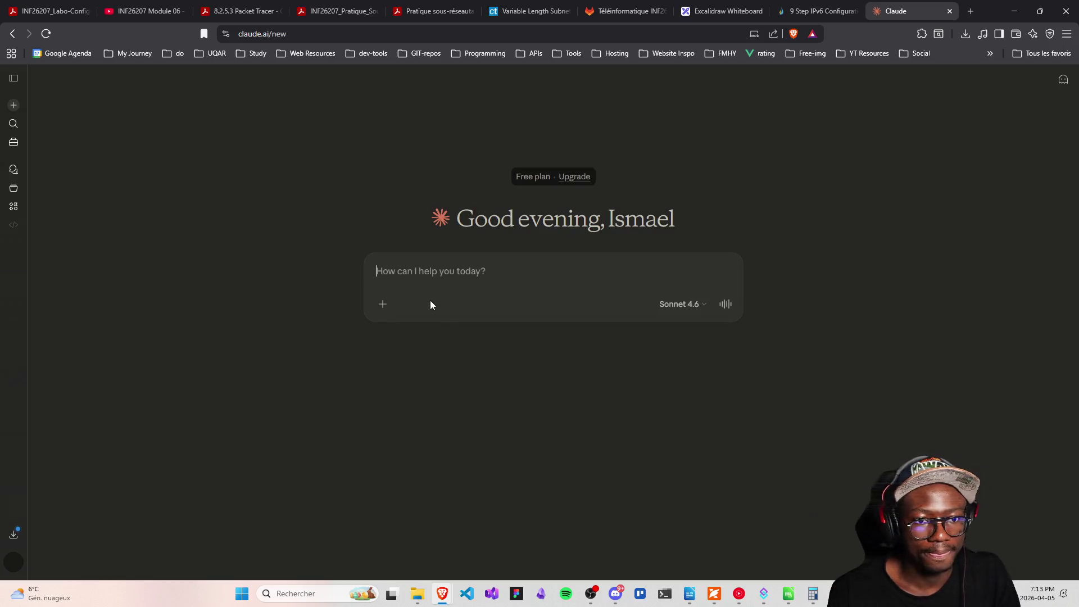
pyautogui.hotkey('ctrl', 'v')
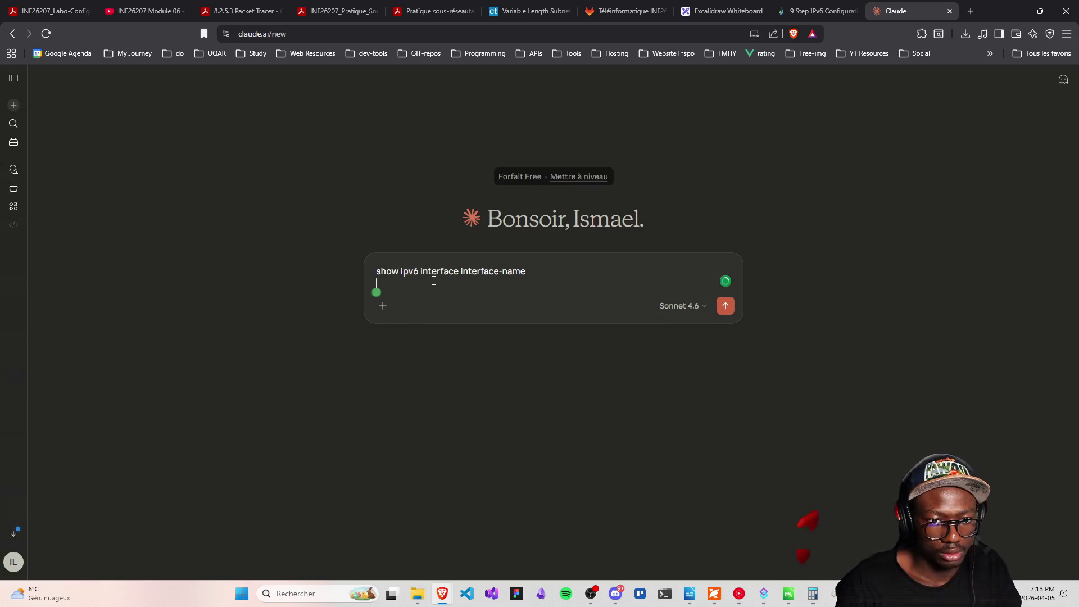
# Ask what the term interface means in the command for Packet Tracer, and send it
pyautogui.hotkey('shift', 'Return')
pyautogui.write('what ui')
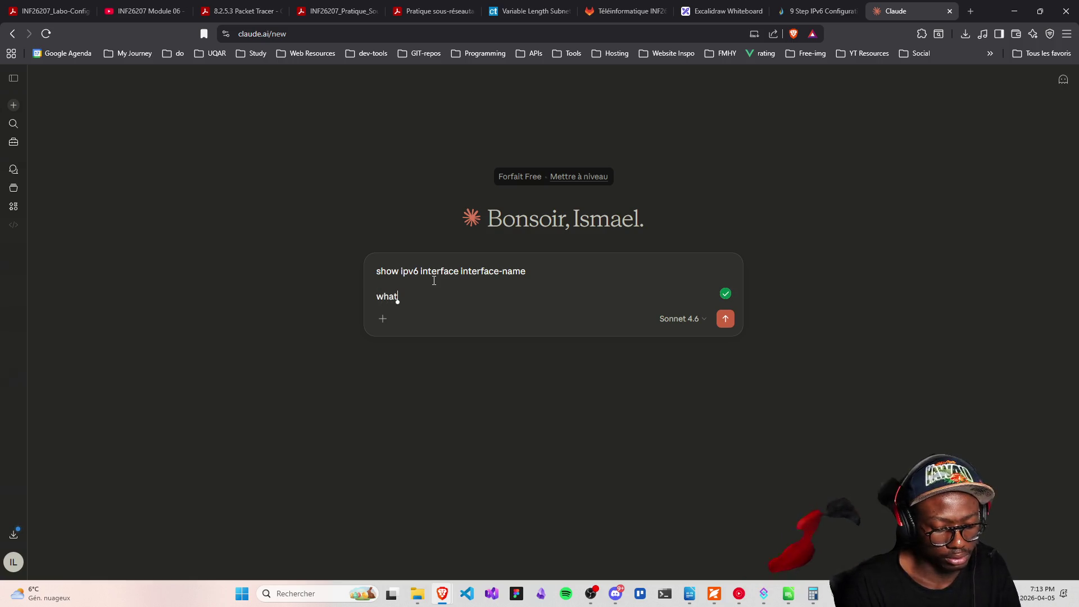
pyautogui.press('BackSpace')
pyautogui.write('is ')
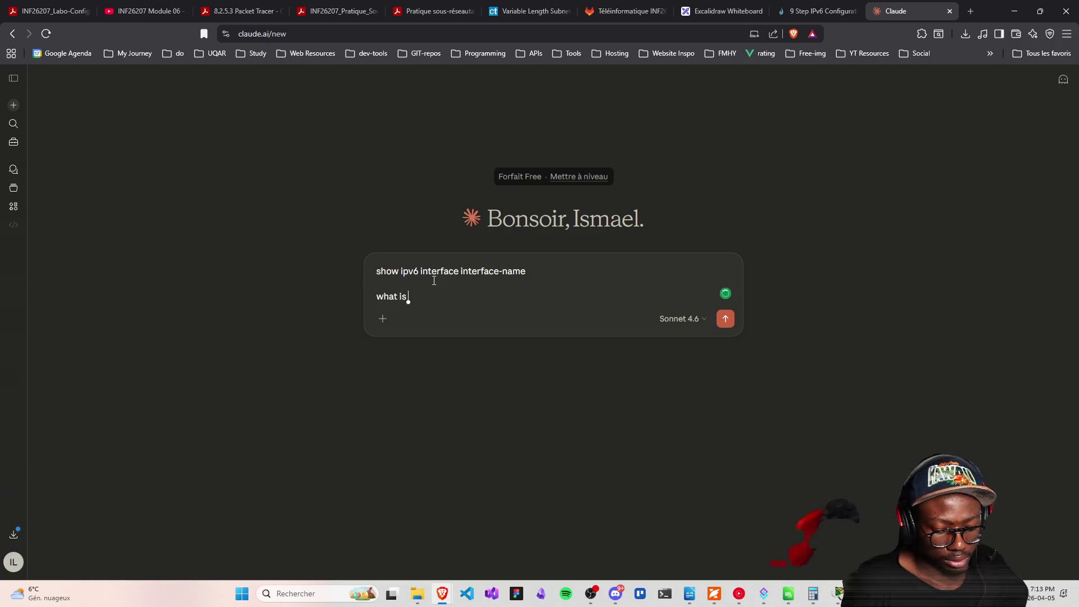
pyautogui.write('the meaning of')
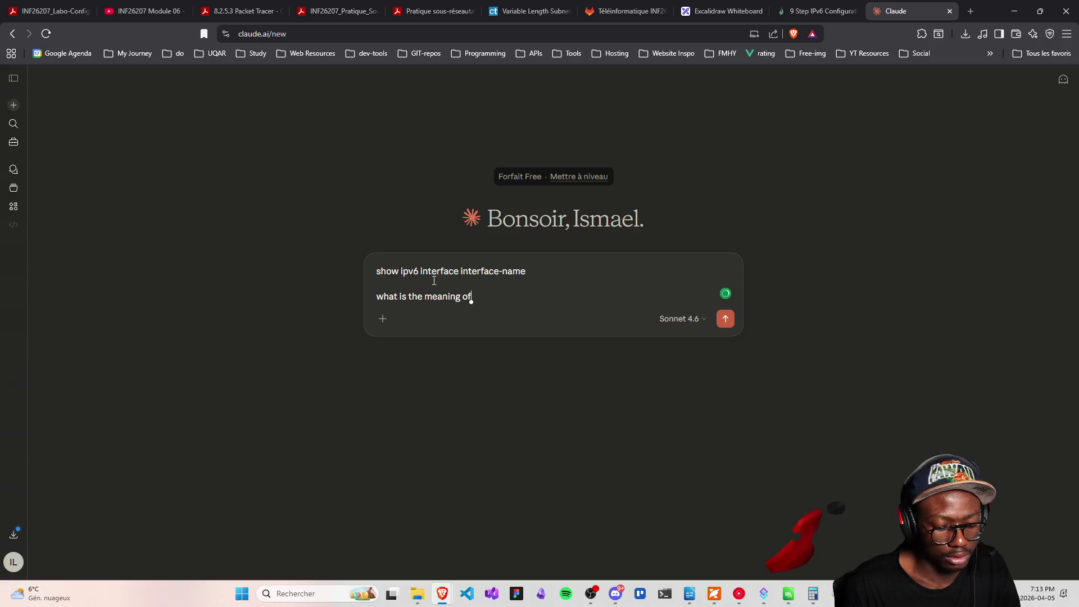
pyautogui.write(' the')
pyautogui.write(' te')
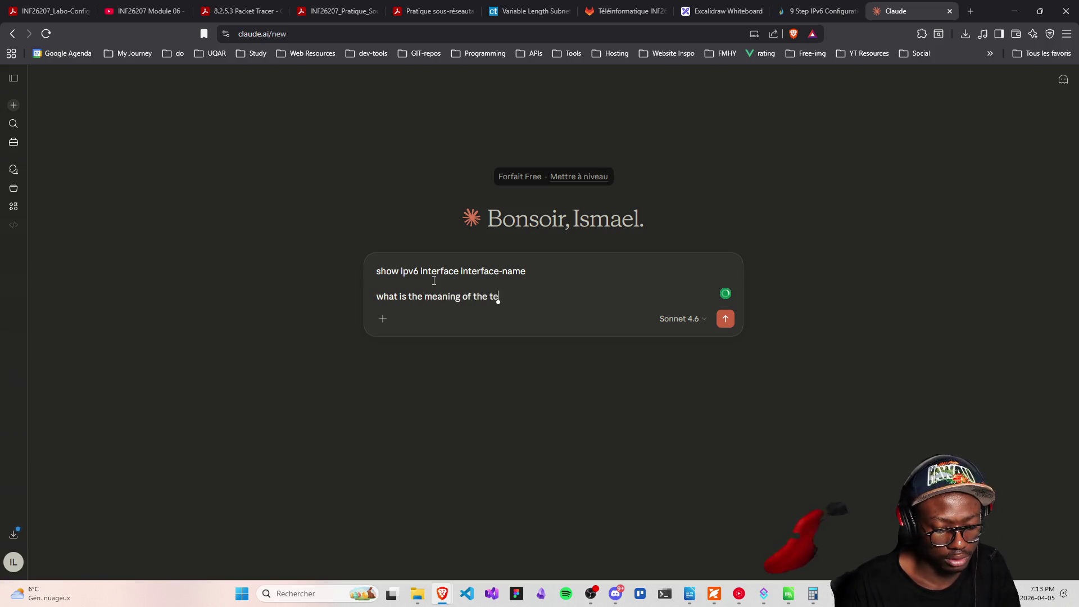
pyautogui.write('rm interface in the')
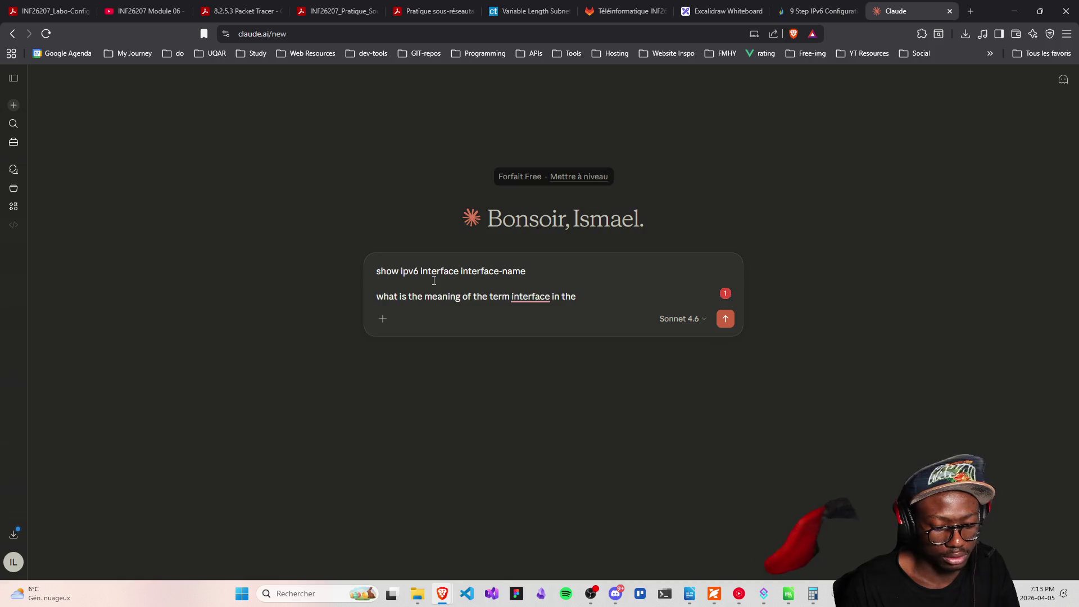
pyautogui.press('BackSpace')
pyautogui.write('is command')
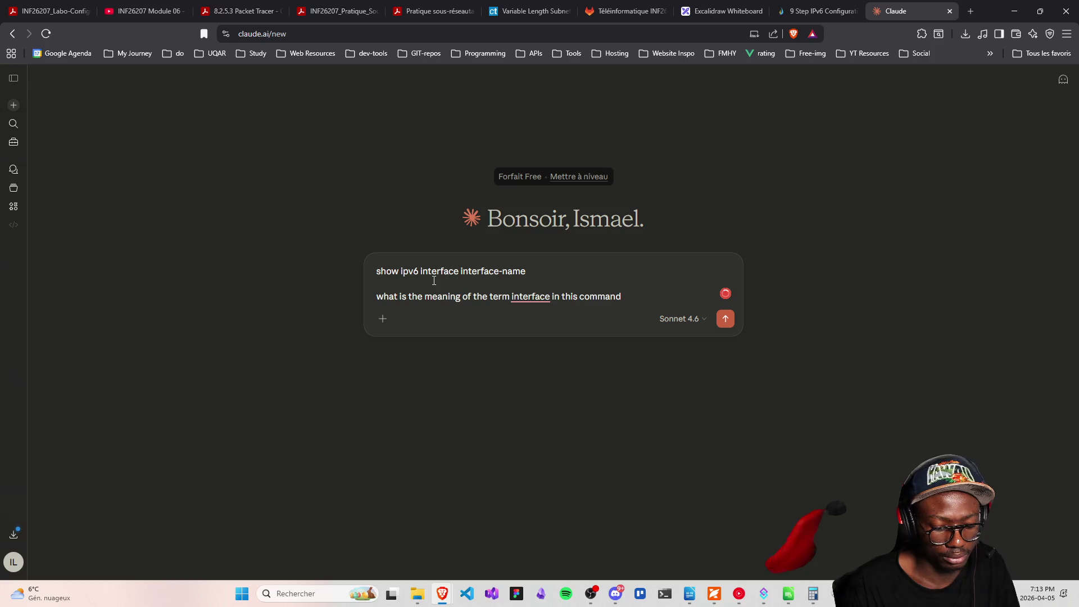
pyautogui.write('  - cisoc')
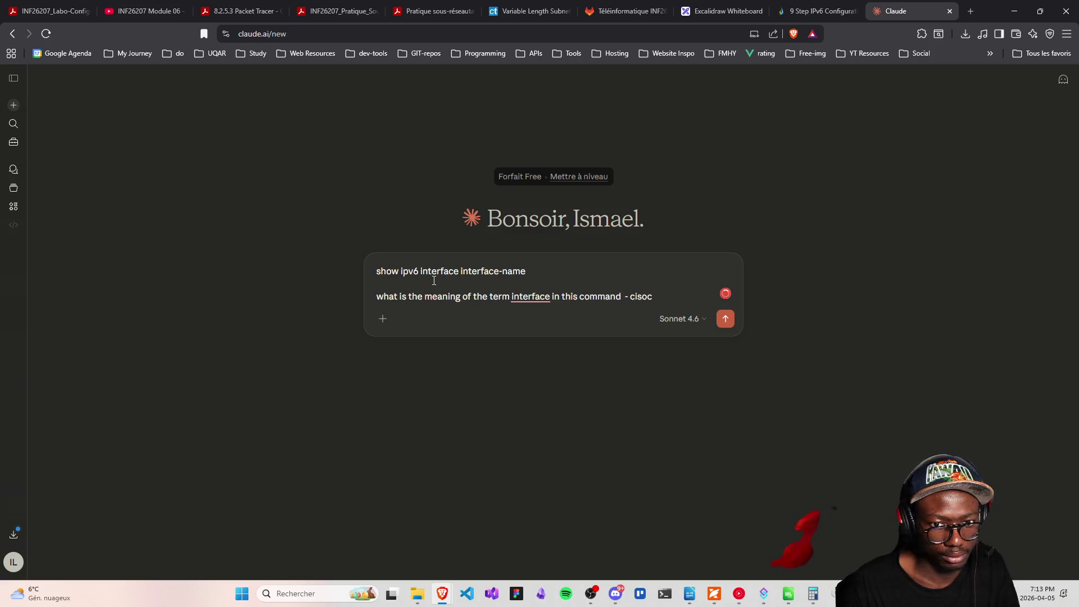
pyautogui.press('BackSpace')
pyautogui.press('BackSpace')
pyautogui.press('BackSpace')
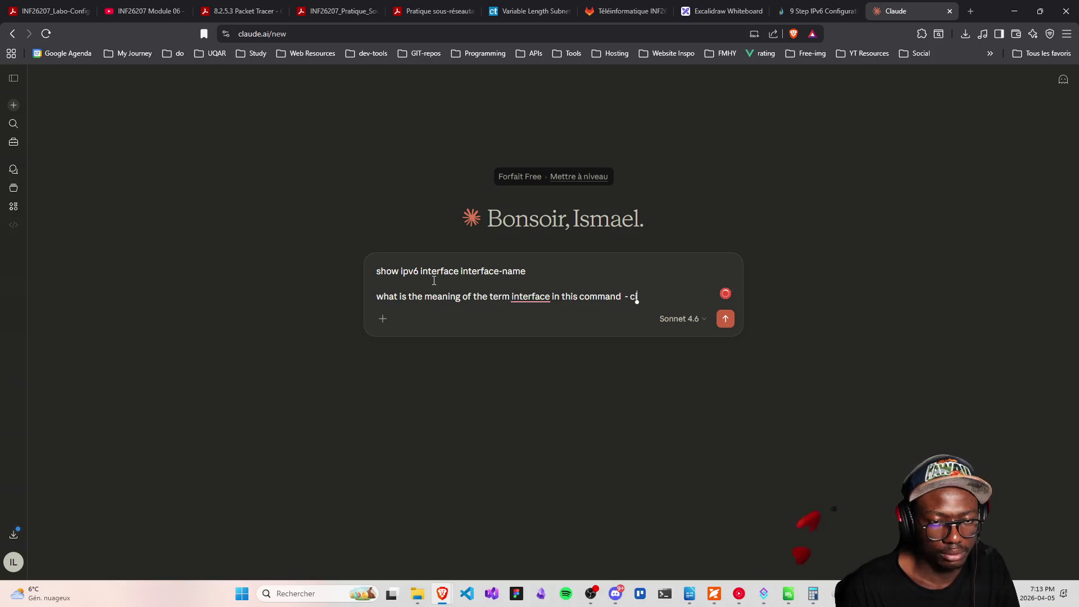
pyautogui.press('BackSpace')
pyautogui.press('BackSpace')
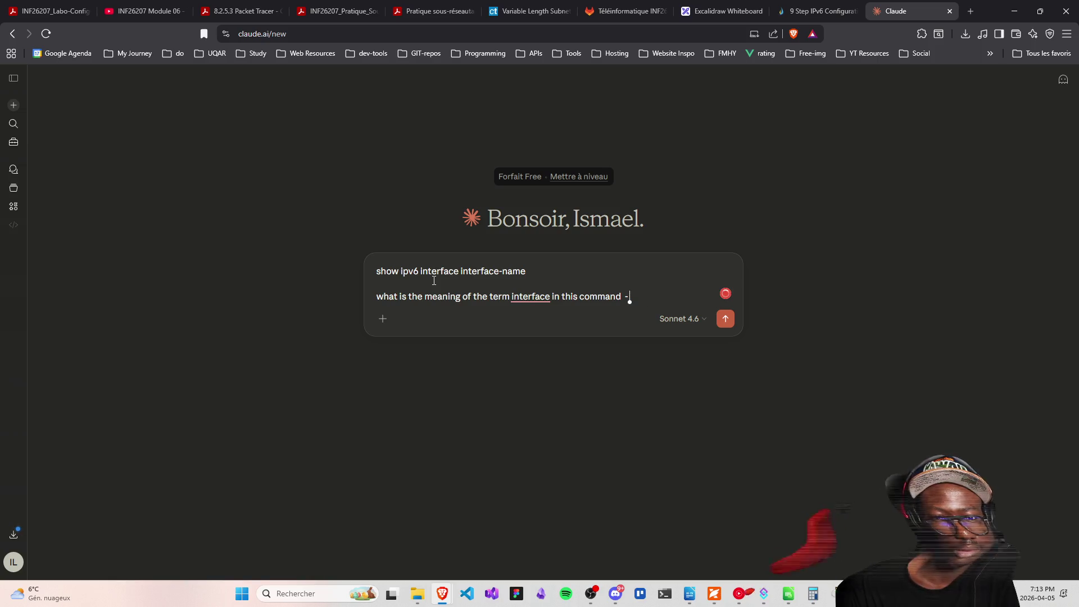
pyautogui.write('packe')
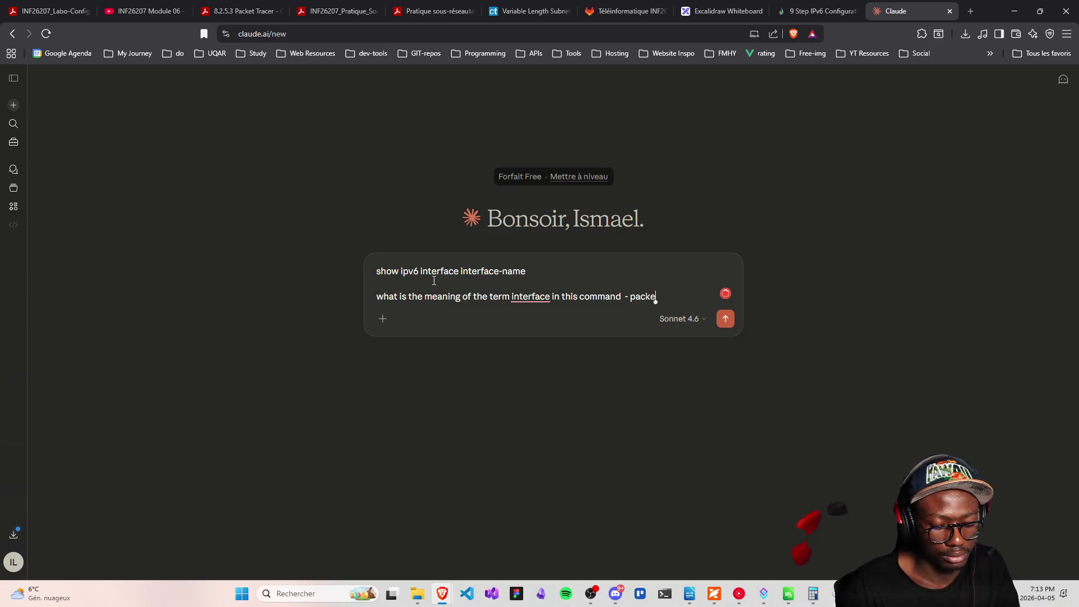
pyautogui.write('t tracer')
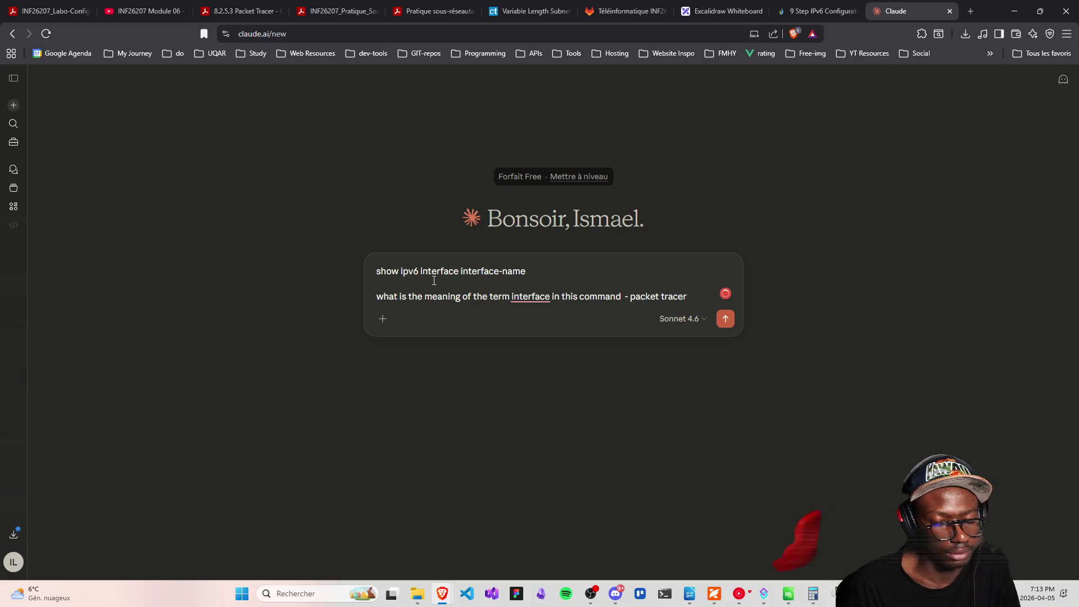
pyautogui.press('Return')
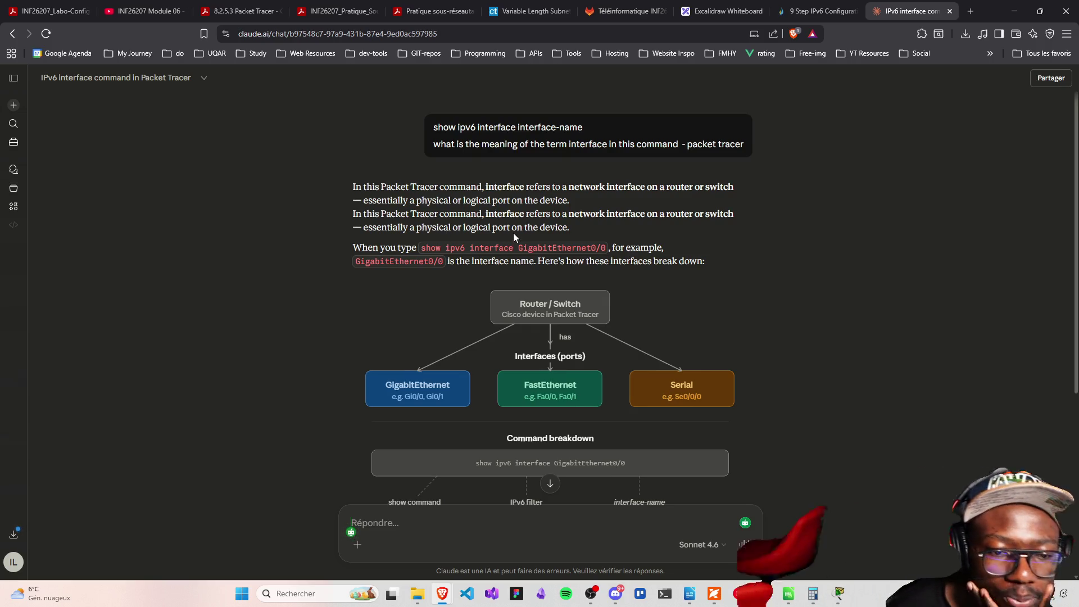
# Read Claude's answer, highlighting the interface name in the command breakdown and the Fa0/1 example
pyautogui.scroll(-1, 514, 234)
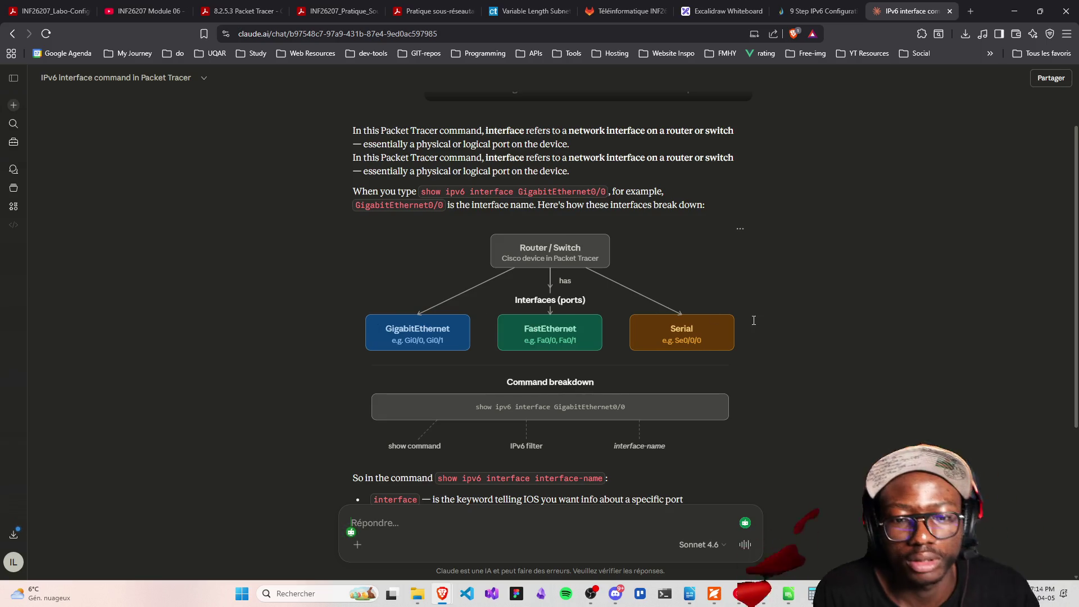
pyautogui.scroll(-2, 534, 319)
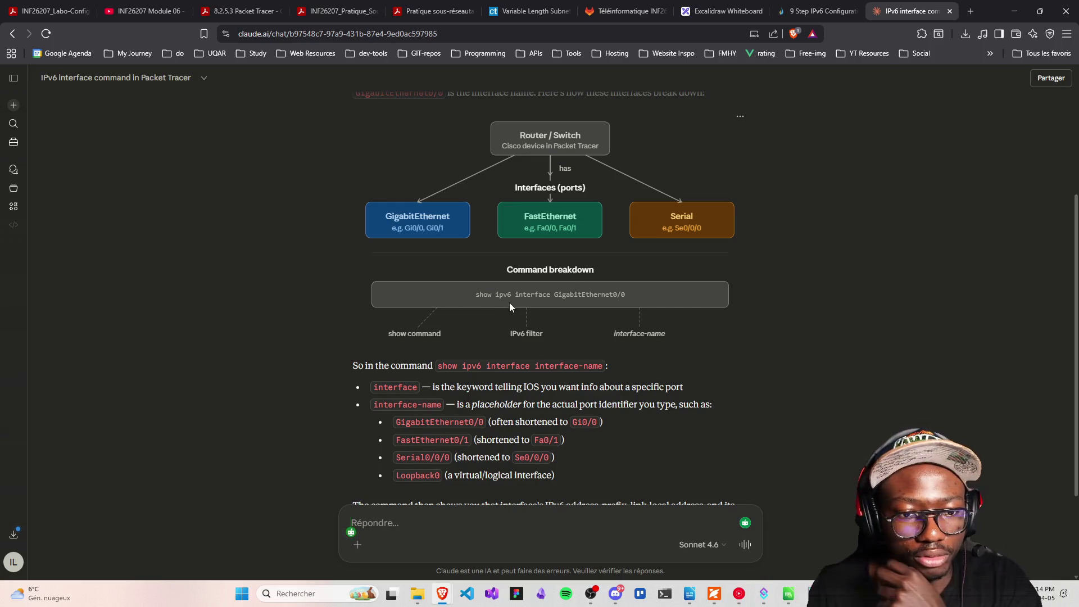
pyautogui.moveTo(553, 298); pyautogui.dragTo(622, 300)
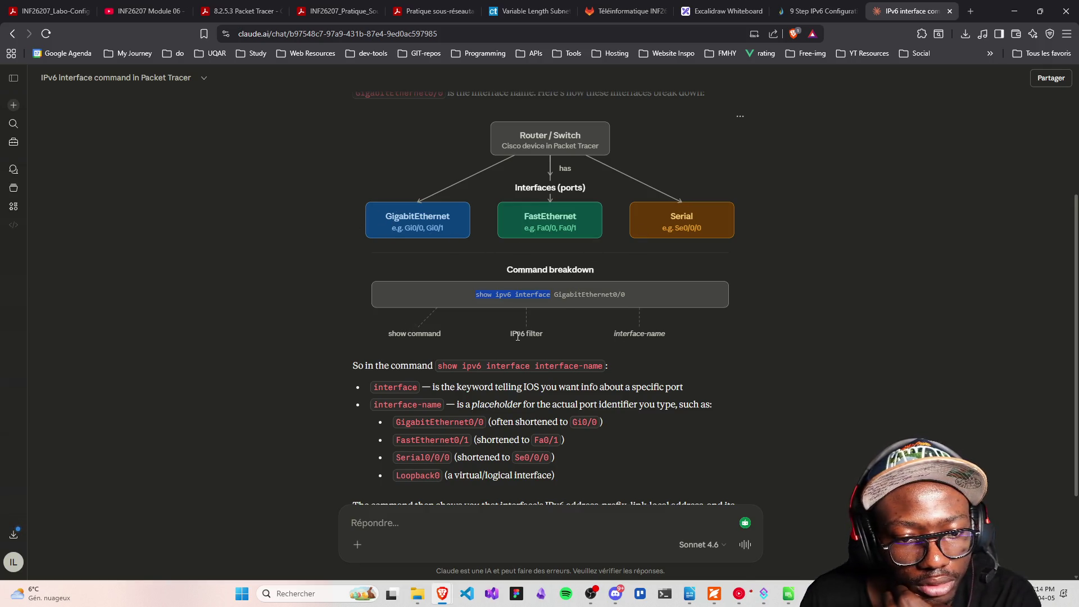
pyautogui.moveTo(603, 336); pyautogui.dragTo(640, 345)
pyautogui.scroll(-1, 396, 350)
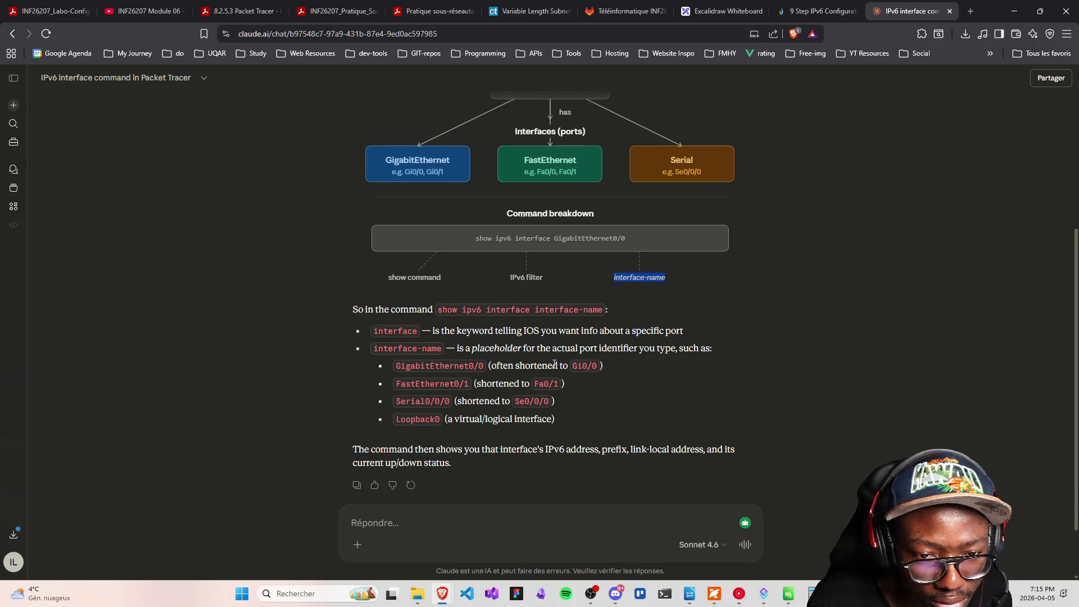
pyautogui.moveTo(533, 384); pyautogui.dragTo(565, 386)
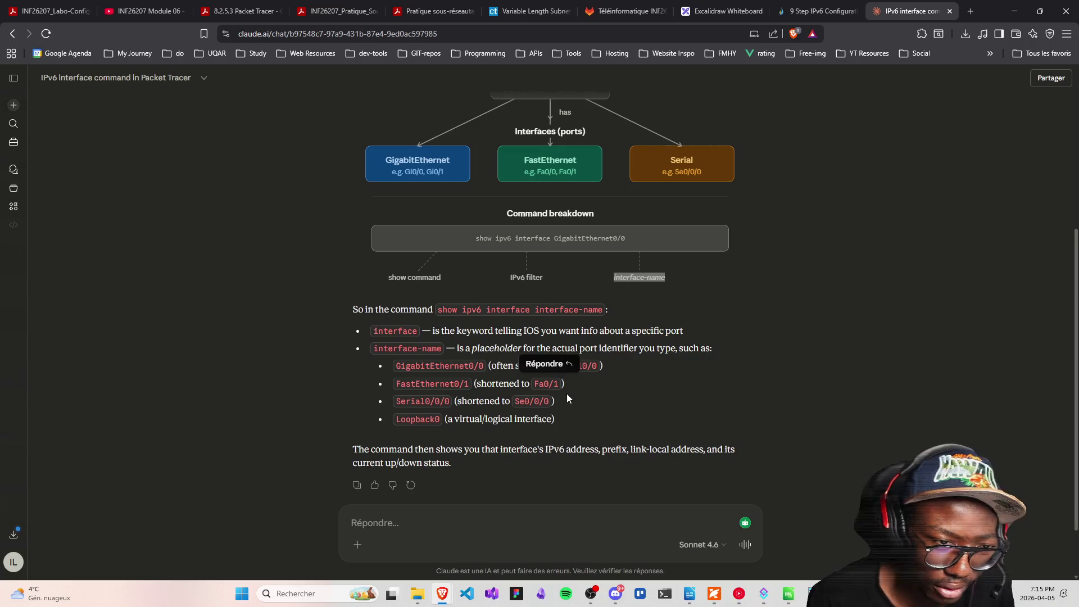
pyautogui.click(551, 392)
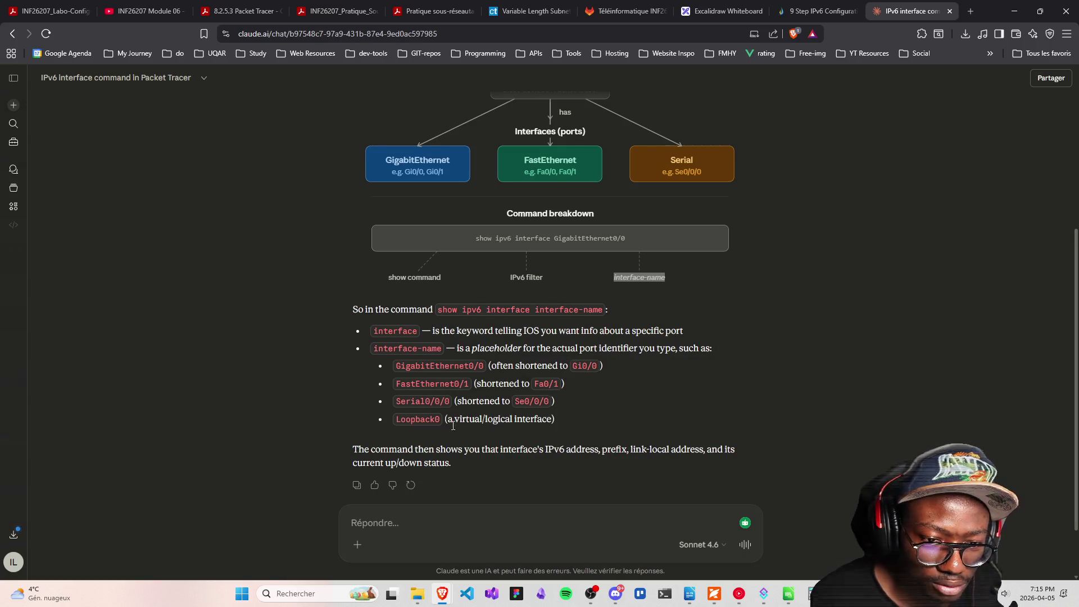
pyautogui.scroll(-1, 477, 404)
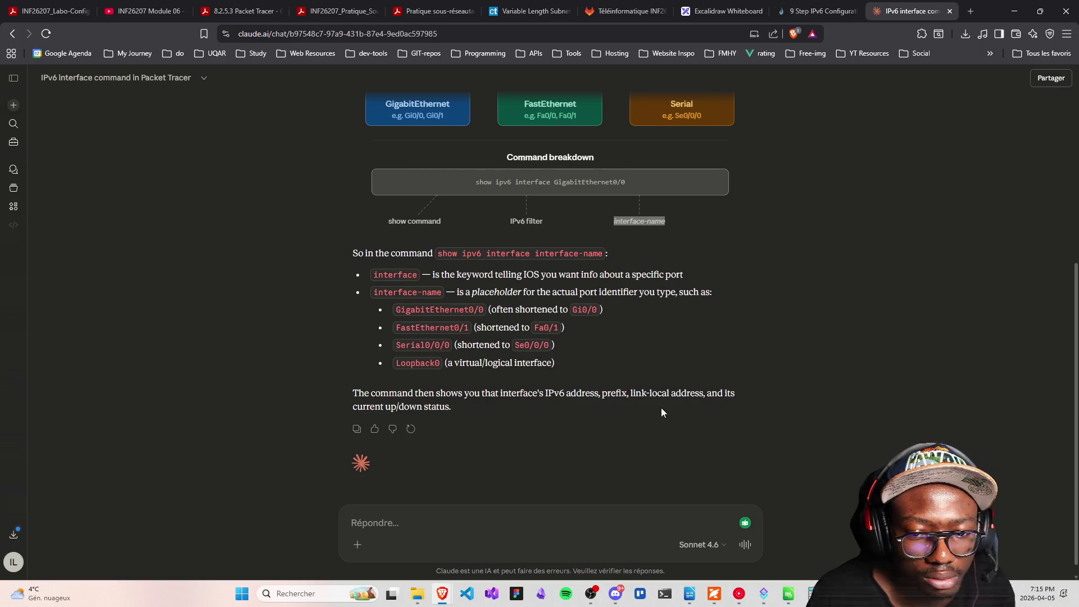
pyautogui.scroll(1, 548, 427)
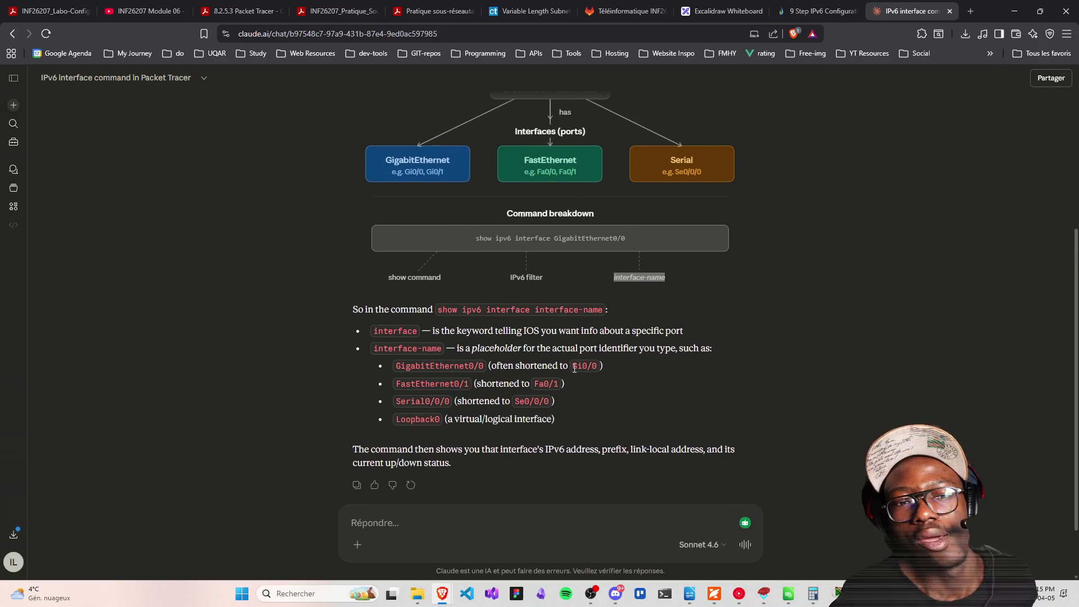
pyautogui.scroll(2, 575, 364)
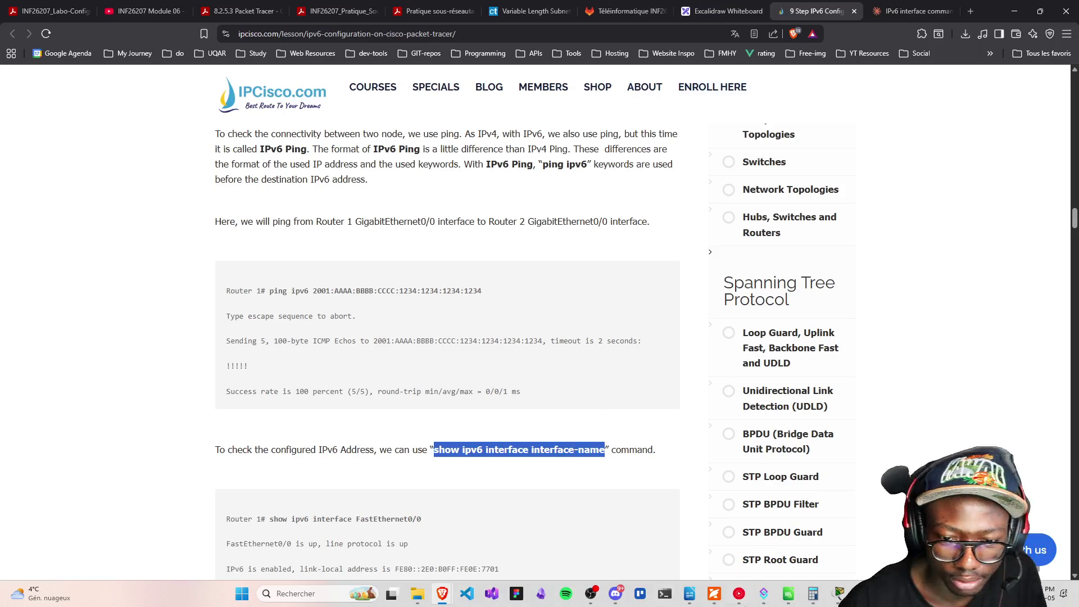
# Run 'show ipv6 interface fa0/0' on Router0, showing global address 2001:1234:0:123:567:89:ABCD:1111/64
pyautogui.click(837, 596)
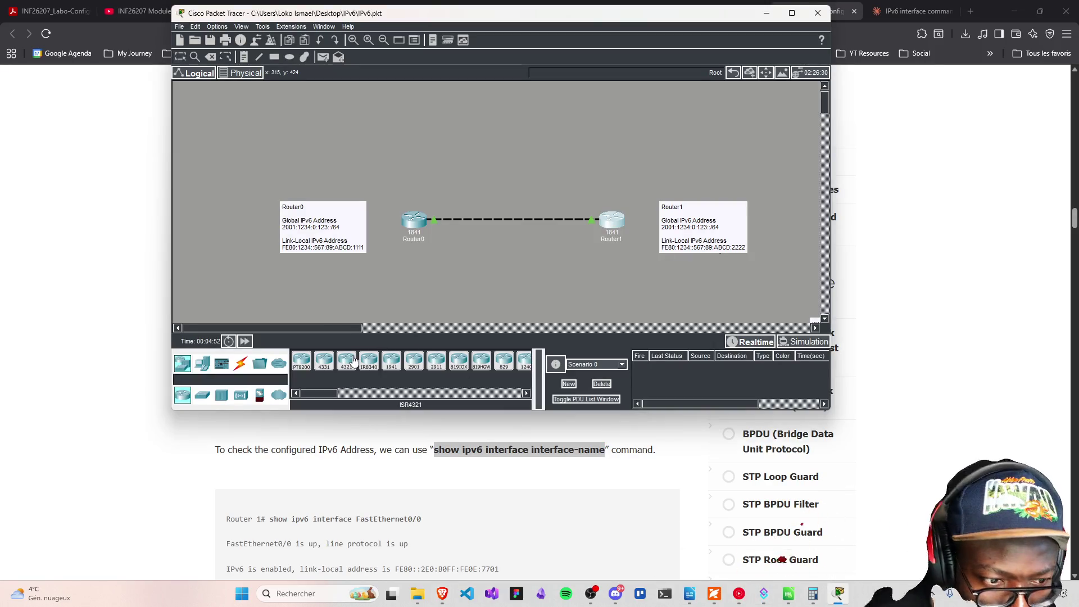
pyautogui.scroll(-1, 285, 511)
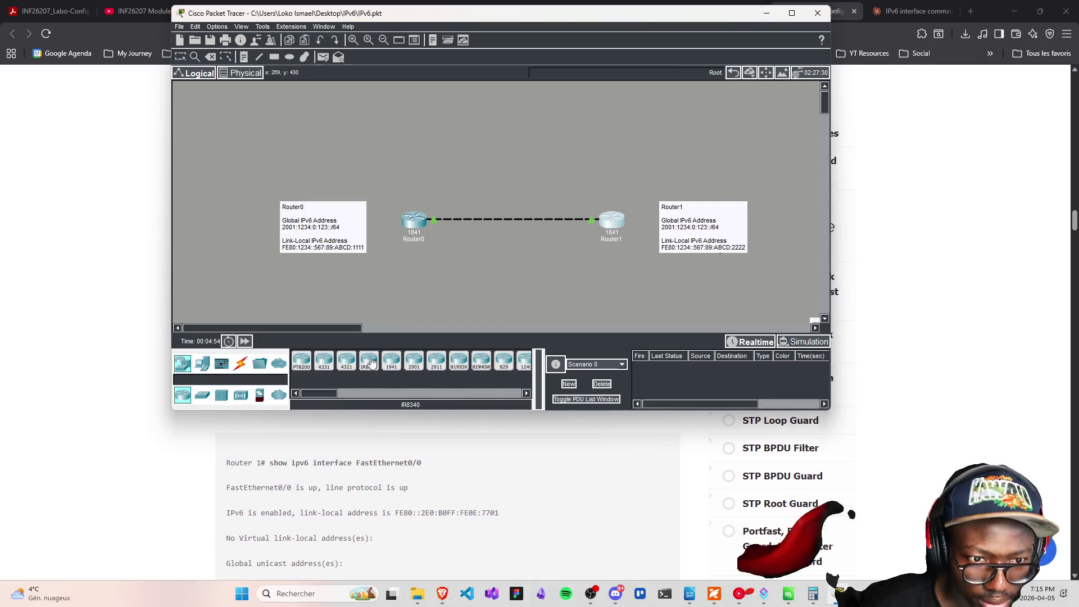
pyautogui.click(414, 222)
pyautogui.write('show ipv6')
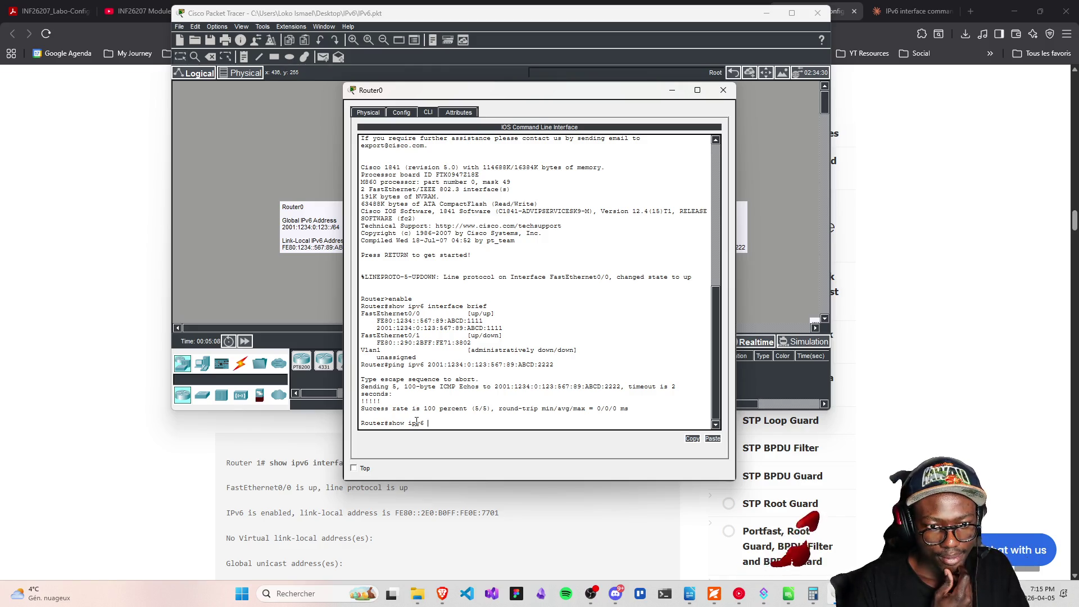
pyautogui.write('inter')
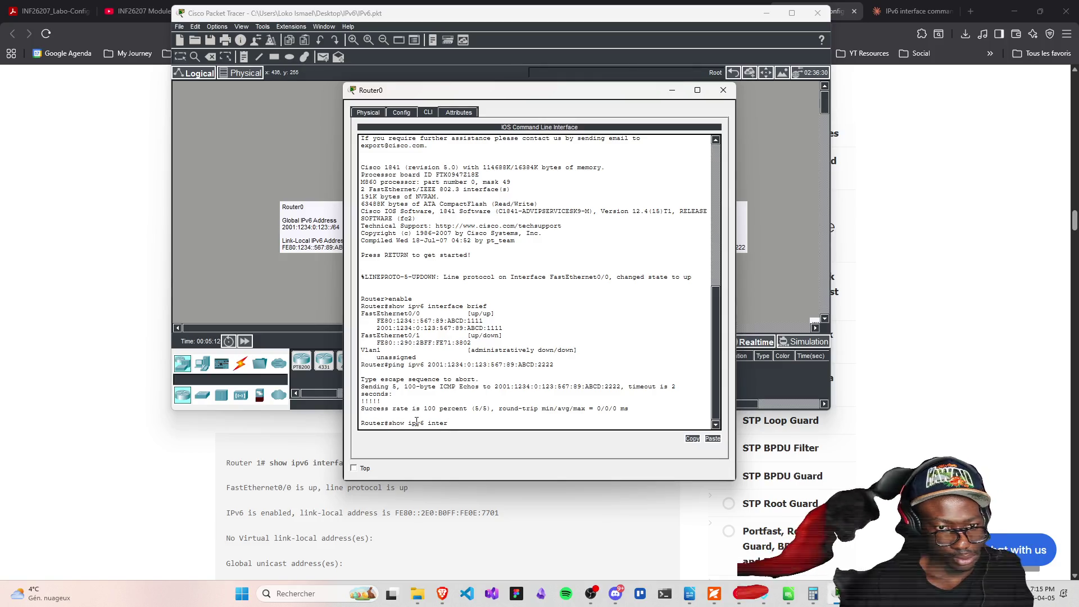
pyautogui.press('BackSpace')
pyautogui.press('BackSpace')
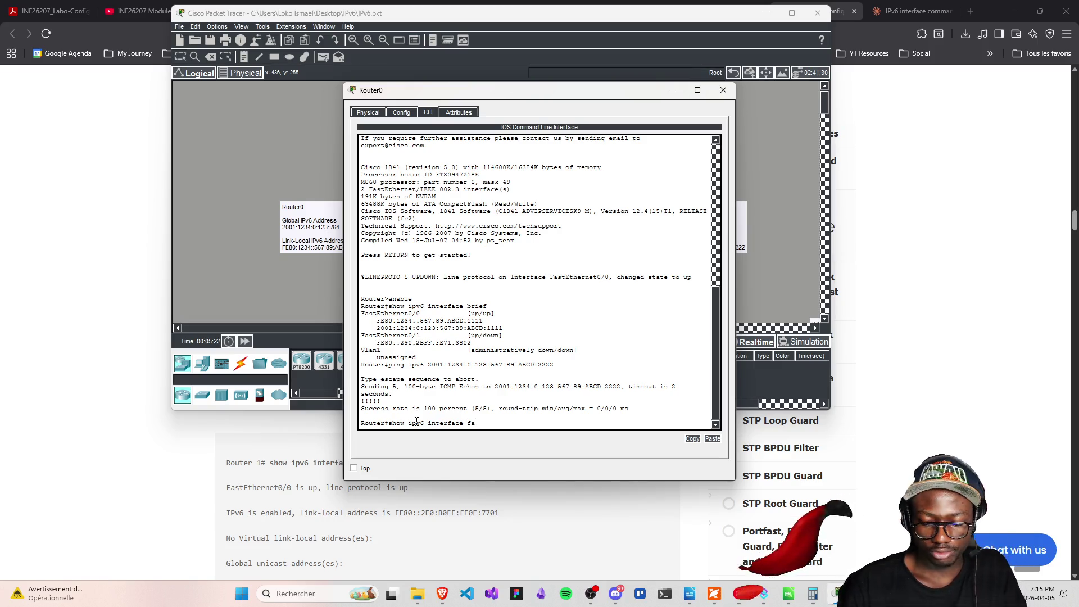
pyautogui.press('Return')
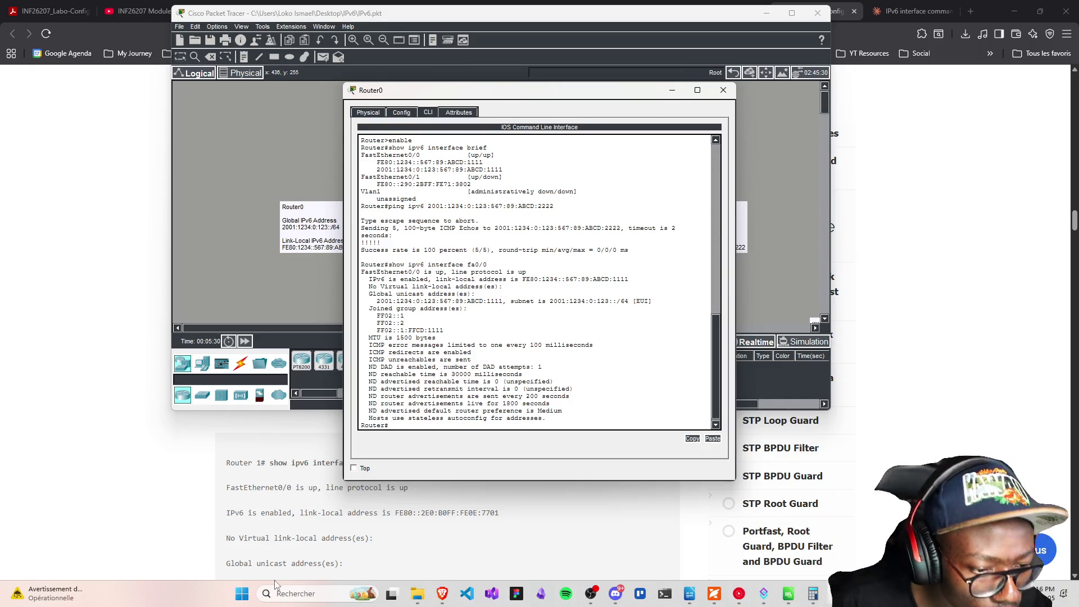
# Review Router0's IPv6 interface output and move its console window up and left
pyautogui.scroll(-4, 252, 533)
pyautogui.scroll(-3, 252, 533)
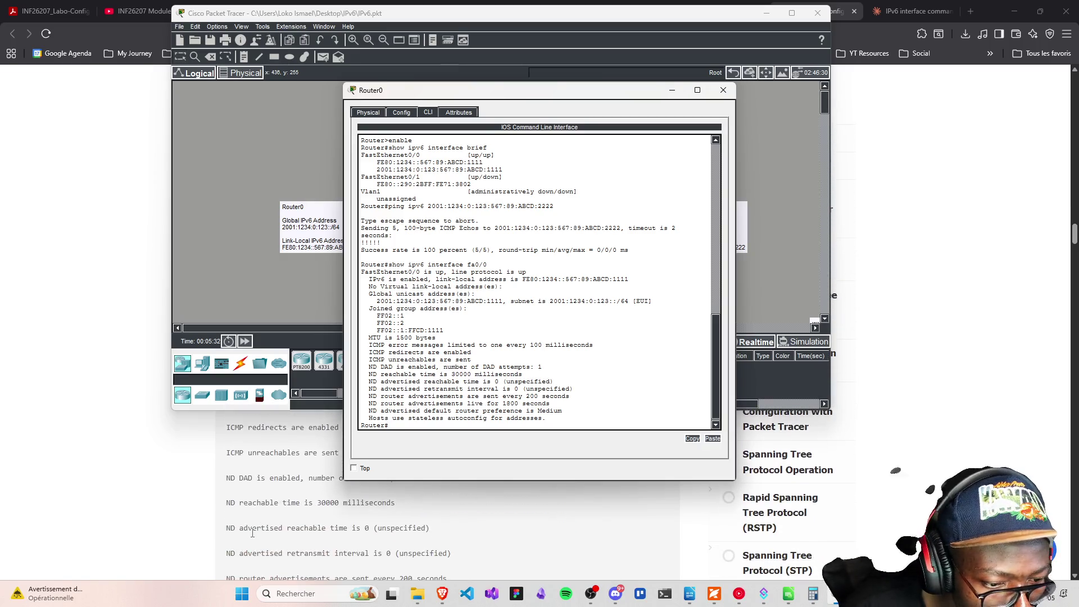
pyautogui.scroll(5, 252, 533)
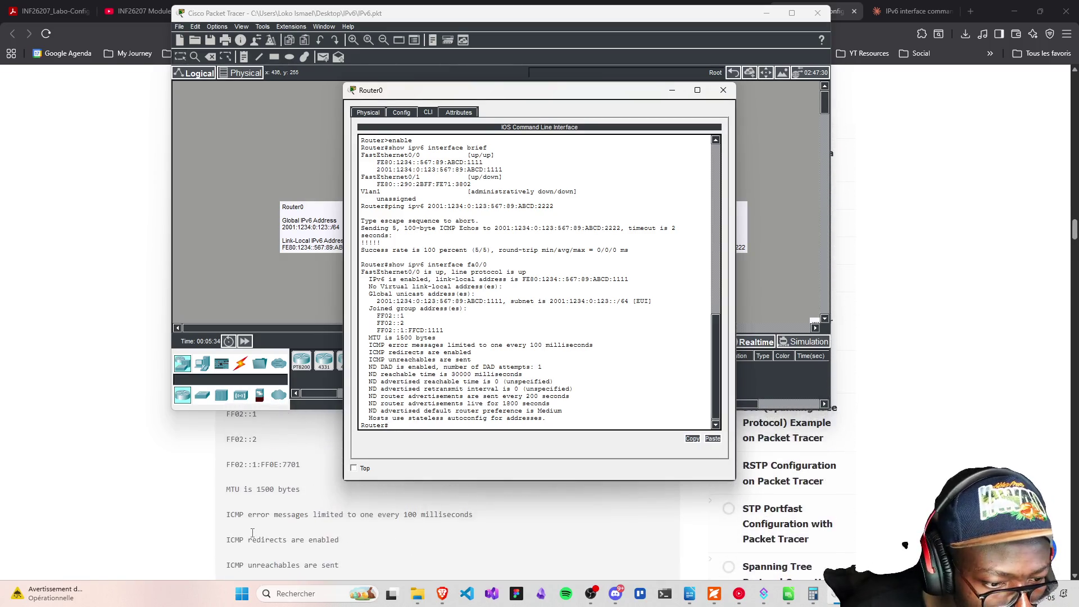
pyautogui.scroll(3, 423, 380)
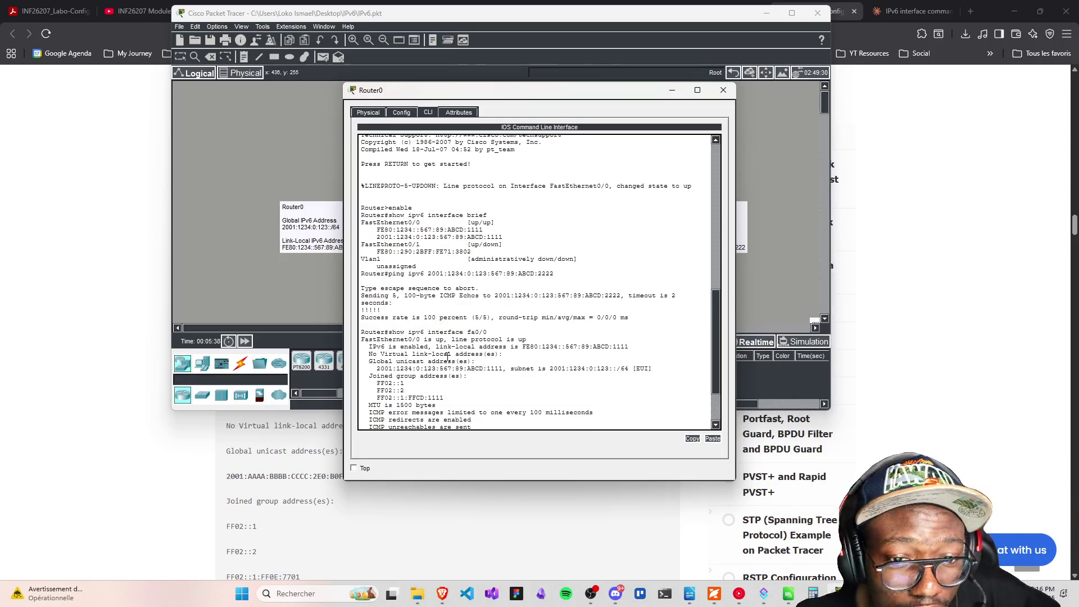
pyautogui.moveTo(445, 94); pyautogui.dragTo(432, 52)
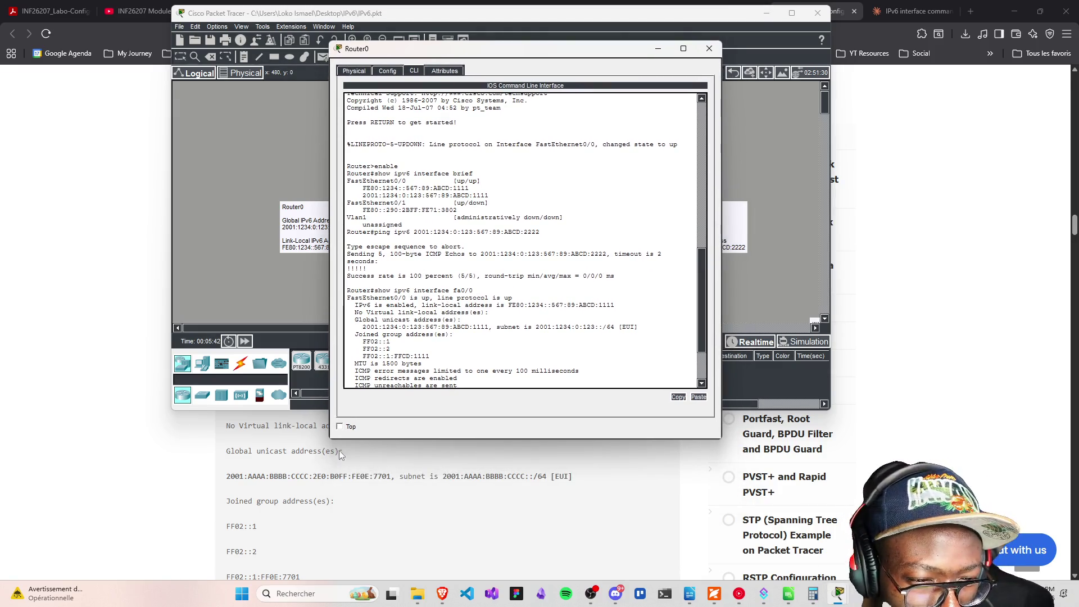
pyautogui.scroll(1, 283, 532)
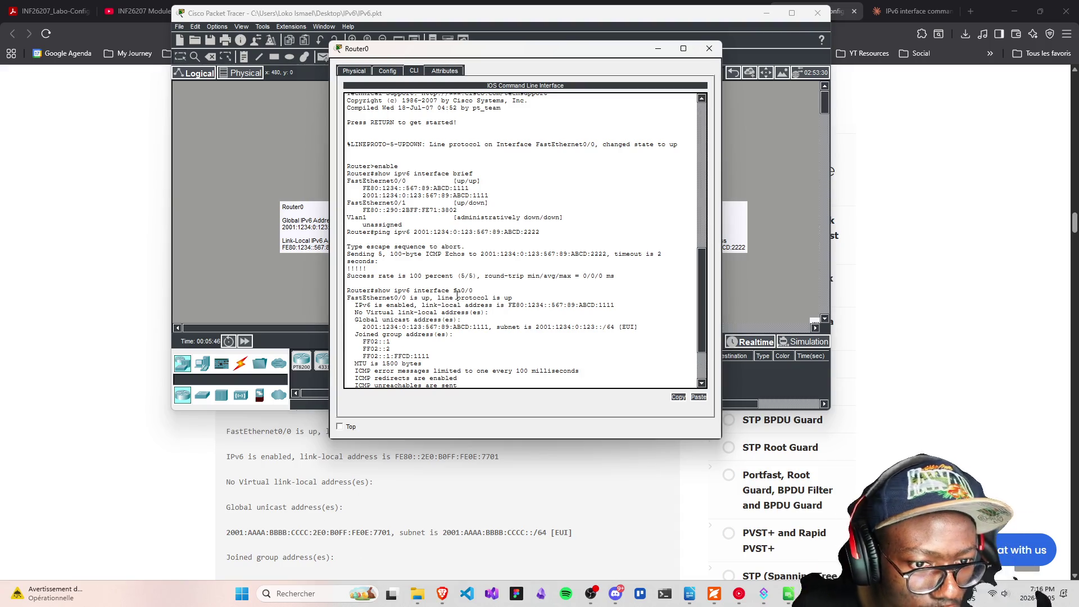
# Revisit Claude's explanation and then the IPCisco IPv6 tutorial in the browser
pyautogui.click(854, 21)
pyautogui.click(926, 6)
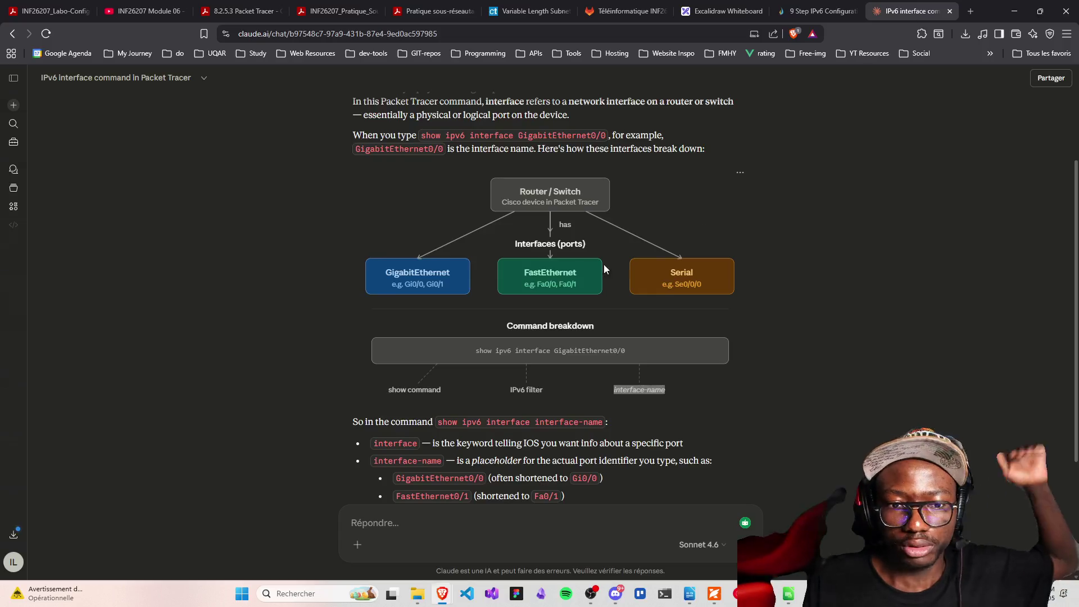
pyautogui.scroll(-1, 529, 443)
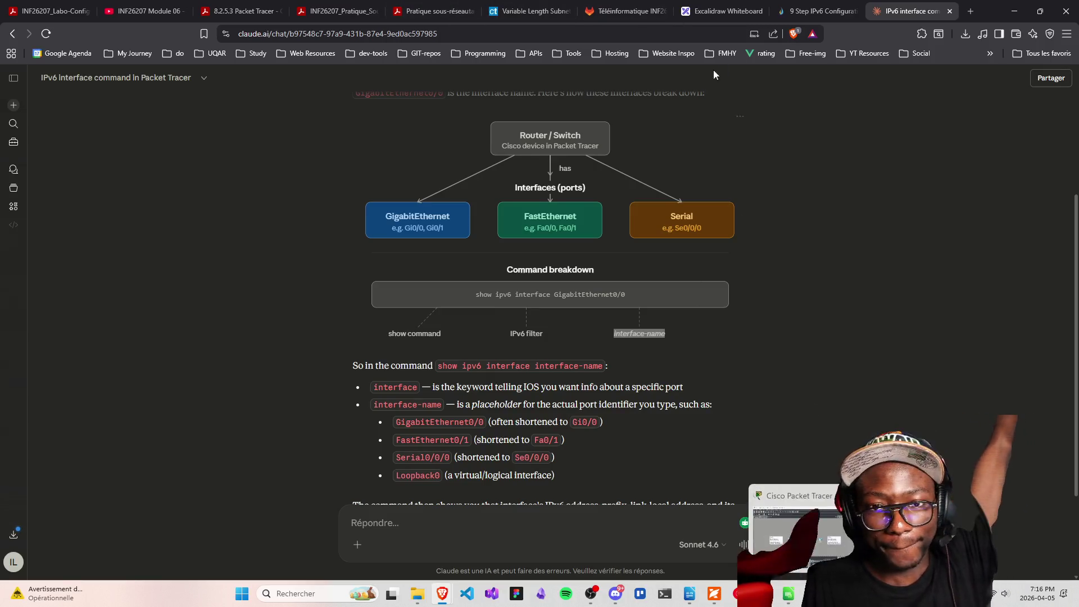
pyautogui.click(802, 5)
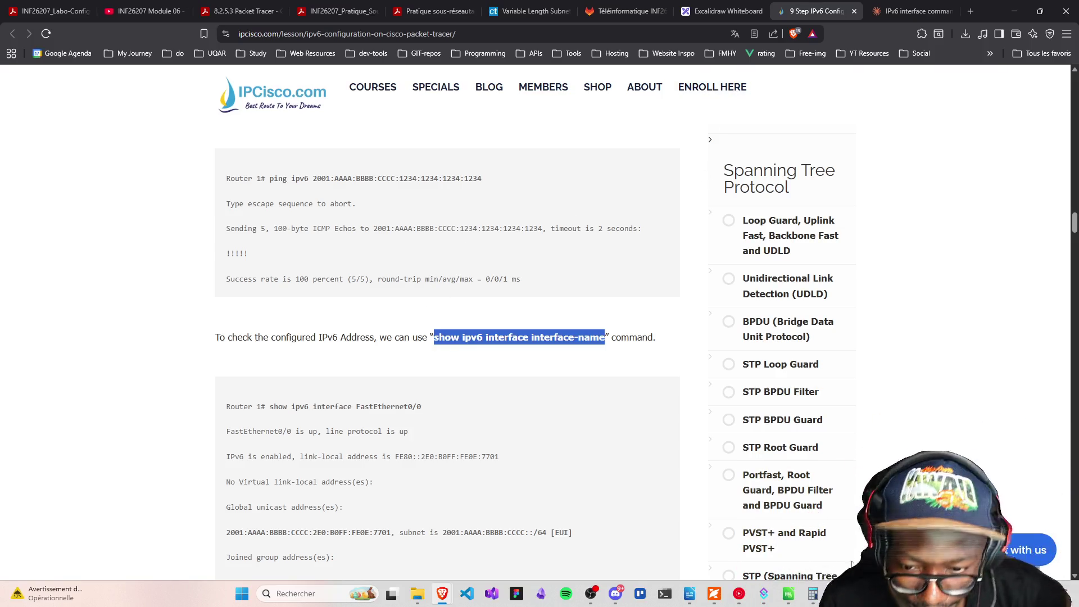
pyautogui.moveTo(841, 591)
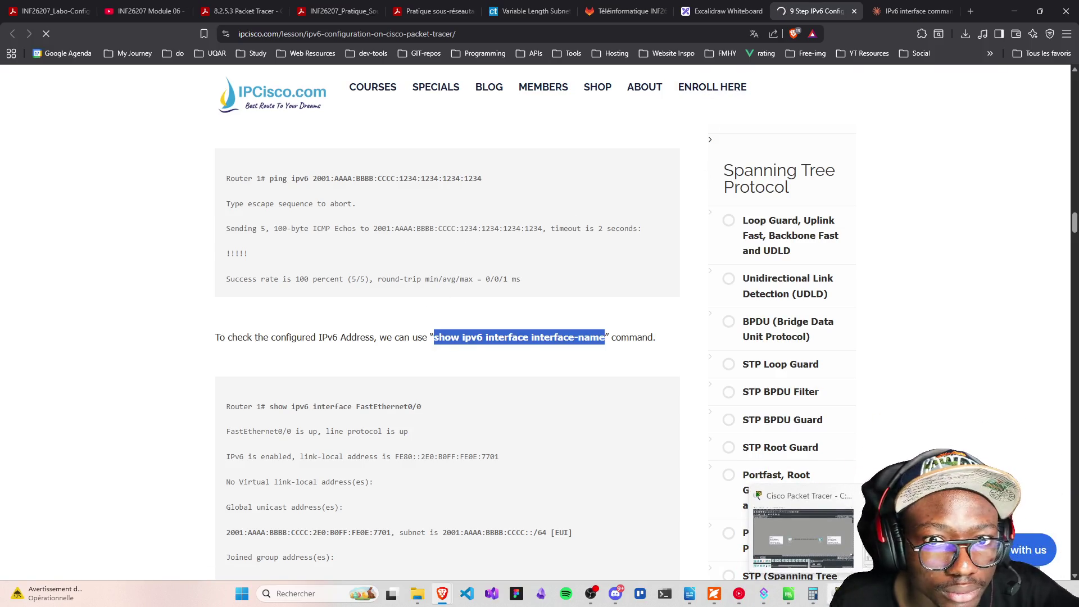
pyautogui.click(295, 207)
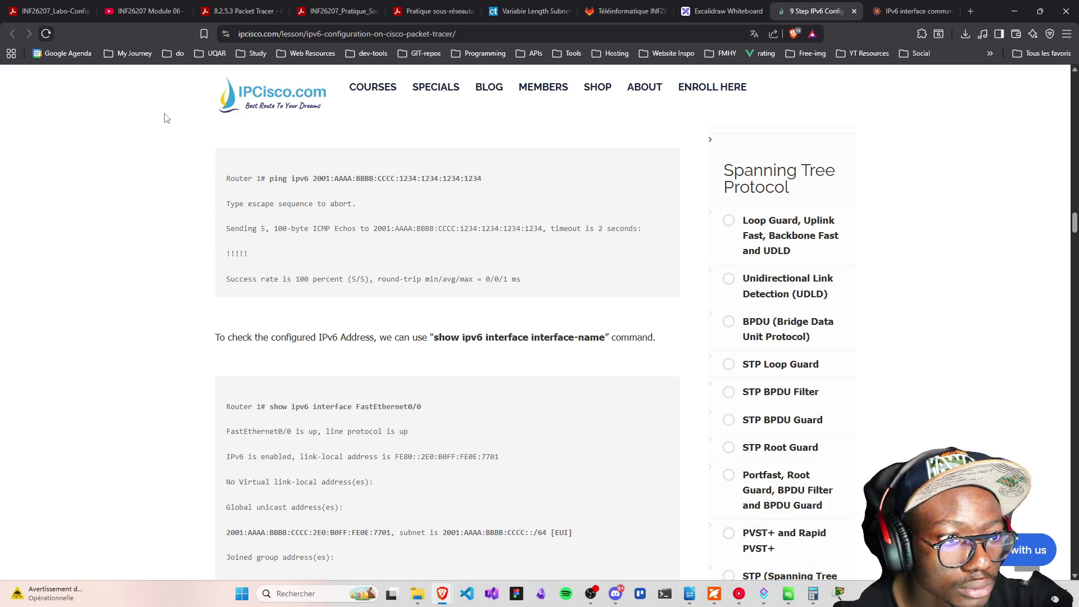
# Return to Packet Tracer and open Router1's console from the two-router topology
pyautogui.moveTo(839, 594)
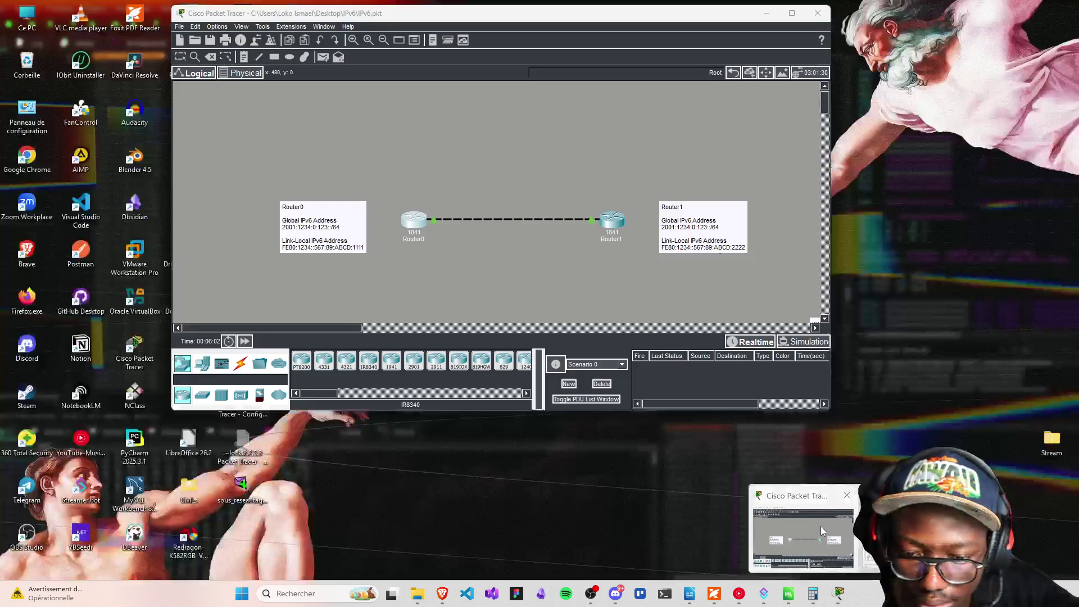
pyautogui.click(821, 527)
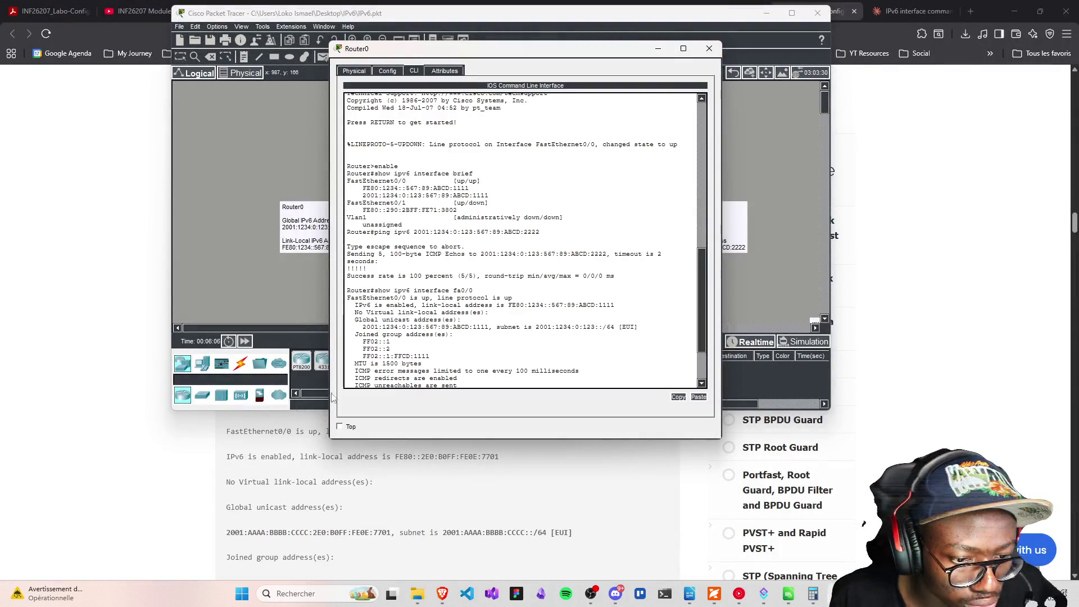
pyautogui.scroll(-5, 322, 518)
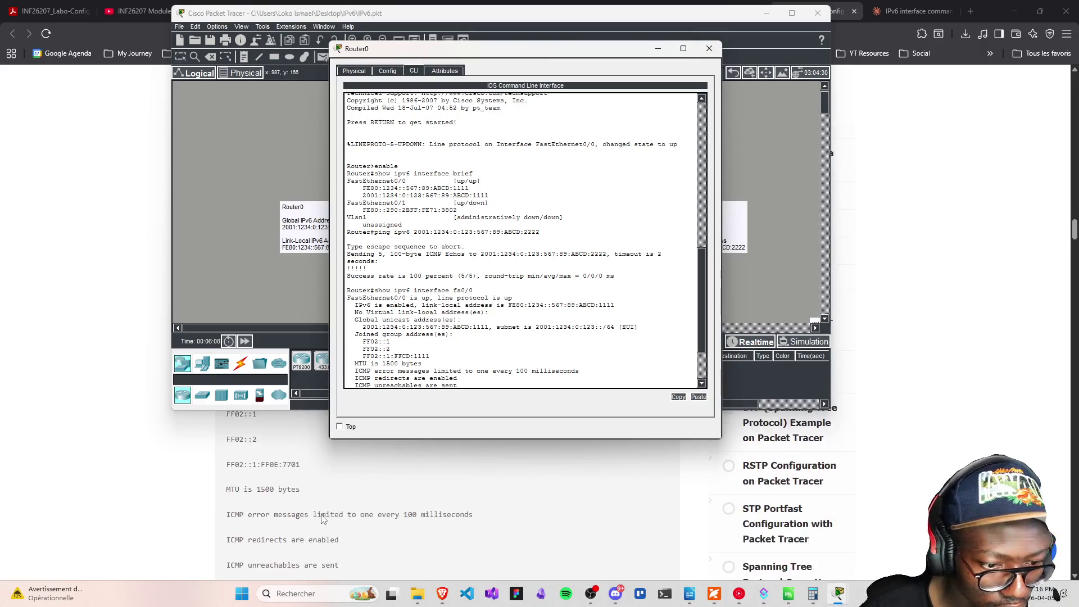
pyautogui.scroll(-5, 323, 518)
pyautogui.scroll(-3, 408, 322)
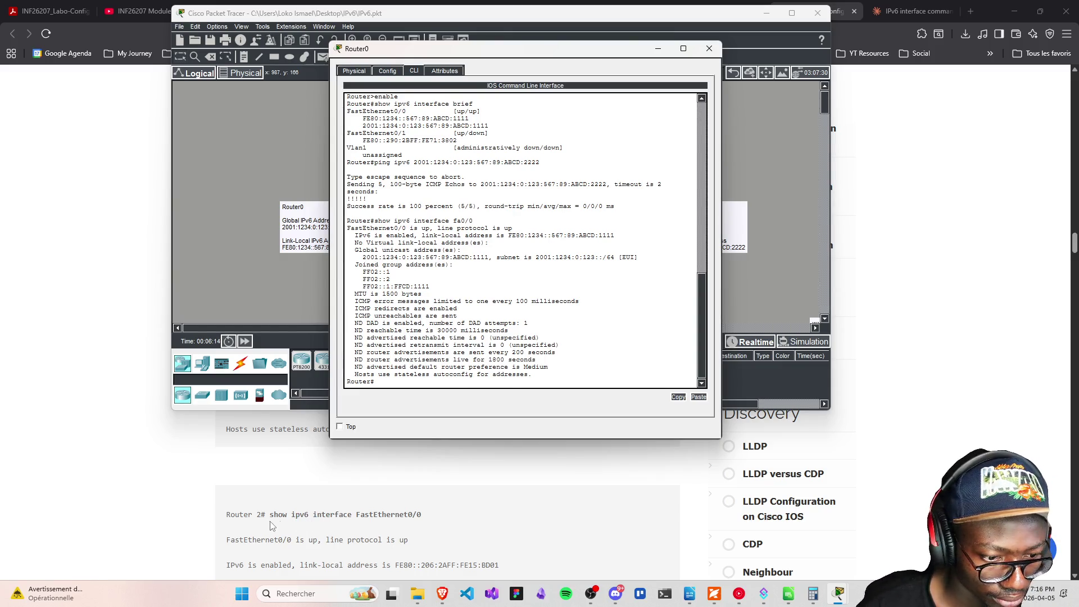
pyautogui.scroll(-2, 283, 530)
pyautogui.scroll(-5, 283, 530)
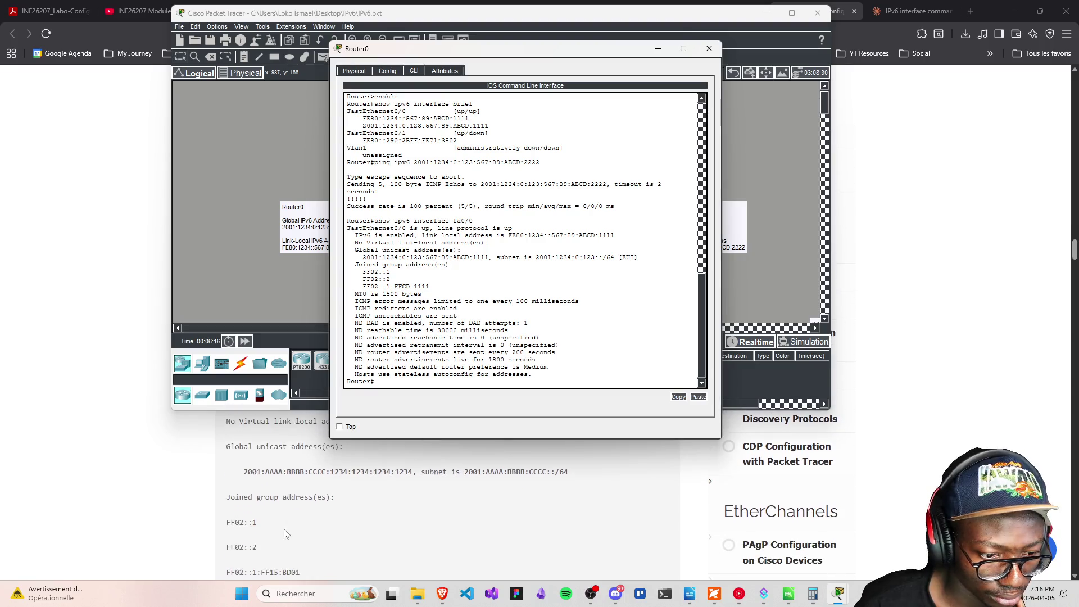
pyautogui.scroll(-2, 287, 523)
pyautogui.moveTo(402, 53)
pyautogui.mouseDown()
pyautogui.moveTo(567, 61)
pyautogui.moveTo(236, 60)
pyautogui.mouseUp()
pyautogui.click(609, 221)
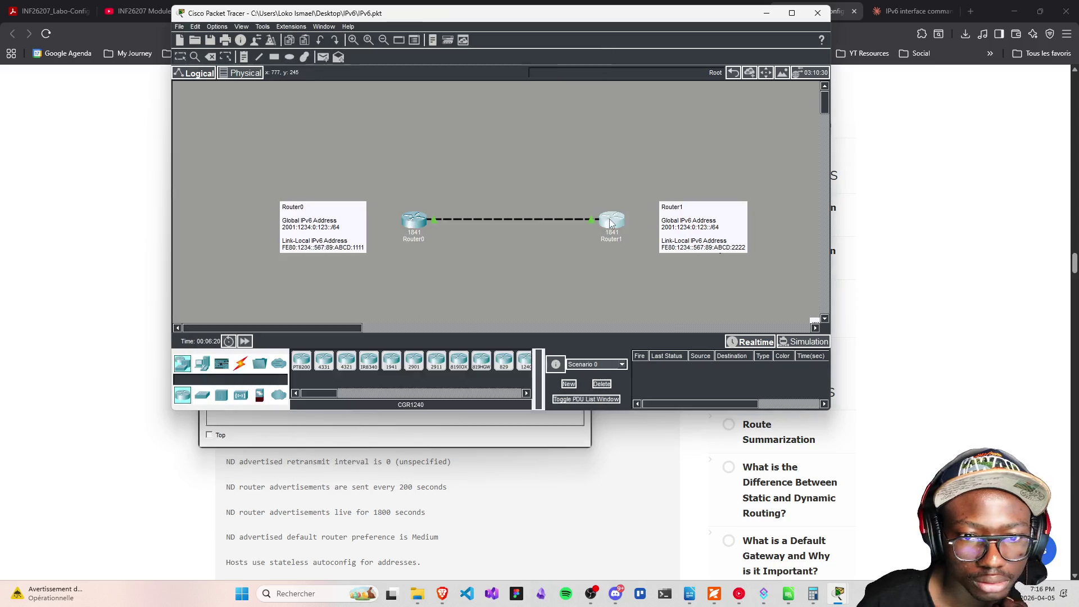
# Place Router1's console beside Router0's and highlight Router0's earlier show ipv6 interface brief command
pyautogui.click(276, 424)
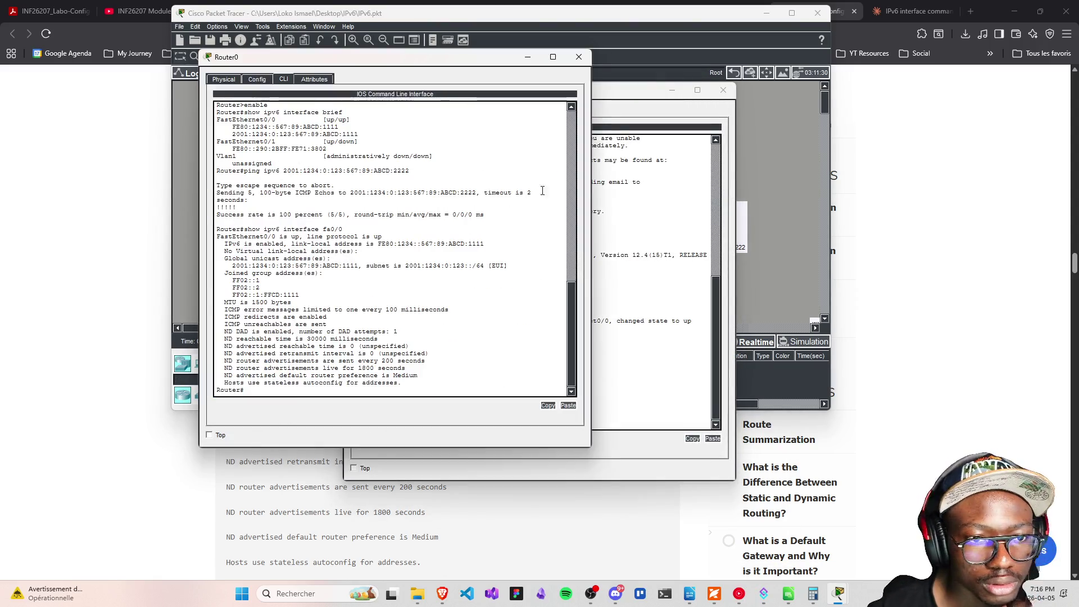
pyautogui.moveTo(601, 95)
pyautogui.mouseDown()
pyautogui.moveTo(751, 97)
pyautogui.moveTo(829, 62)
pyautogui.mouseUp()
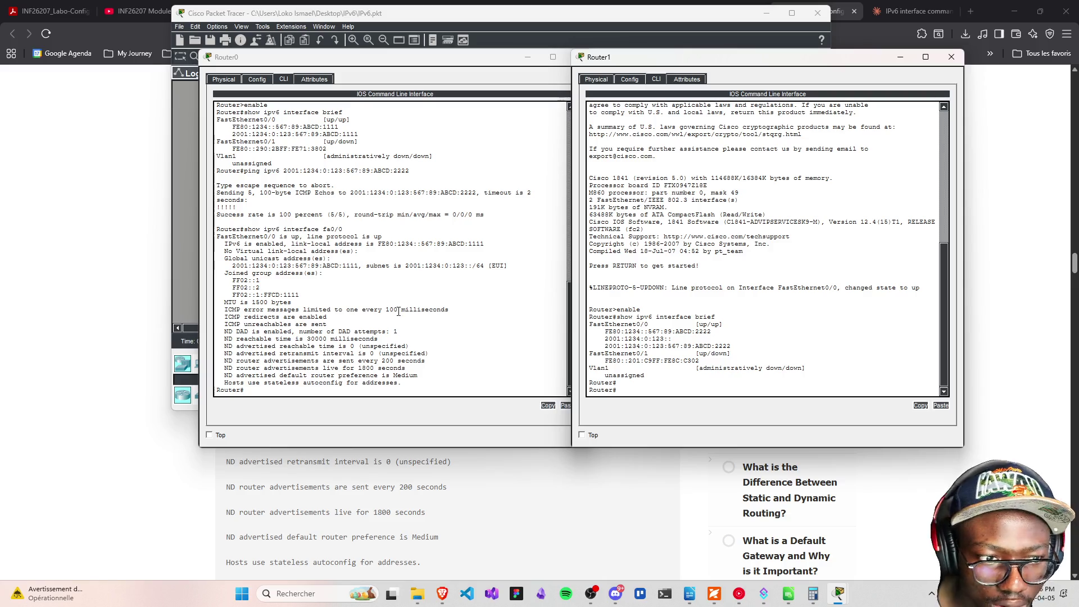
pyautogui.scroll(3, 280, 253)
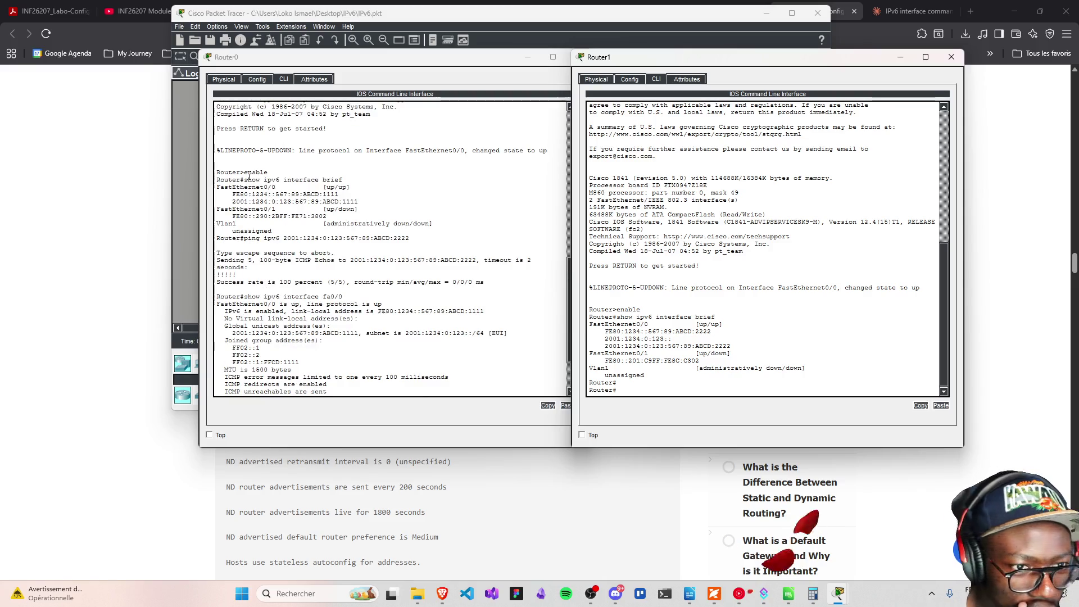
pyautogui.moveTo(244, 179); pyautogui.dragTo(342, 180)
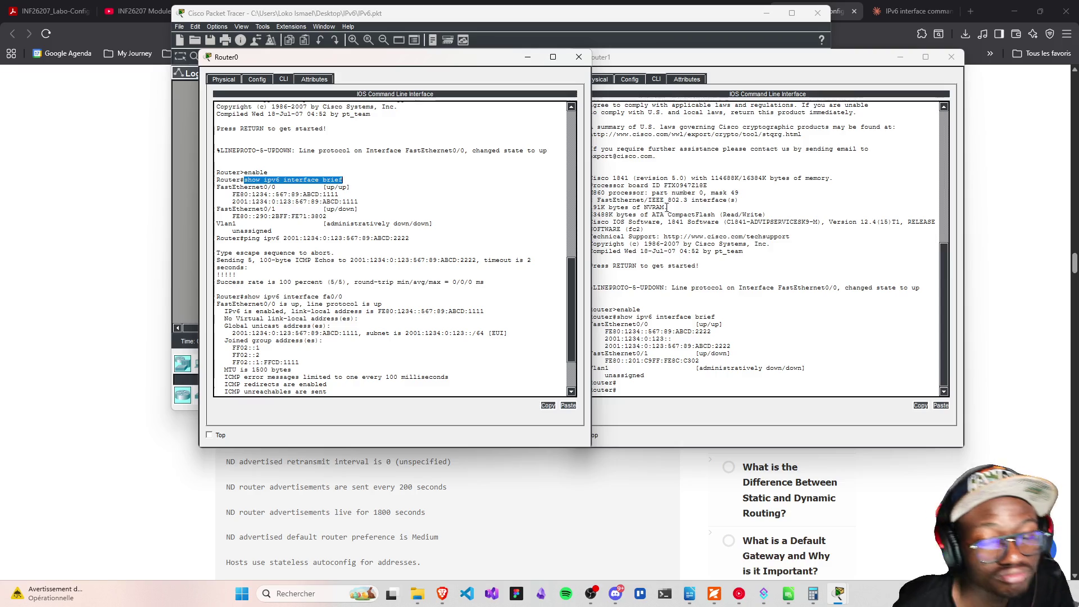
# Run 'show ipv6 interface fa0/0' on Router1
pyautogui.click(658, 359)
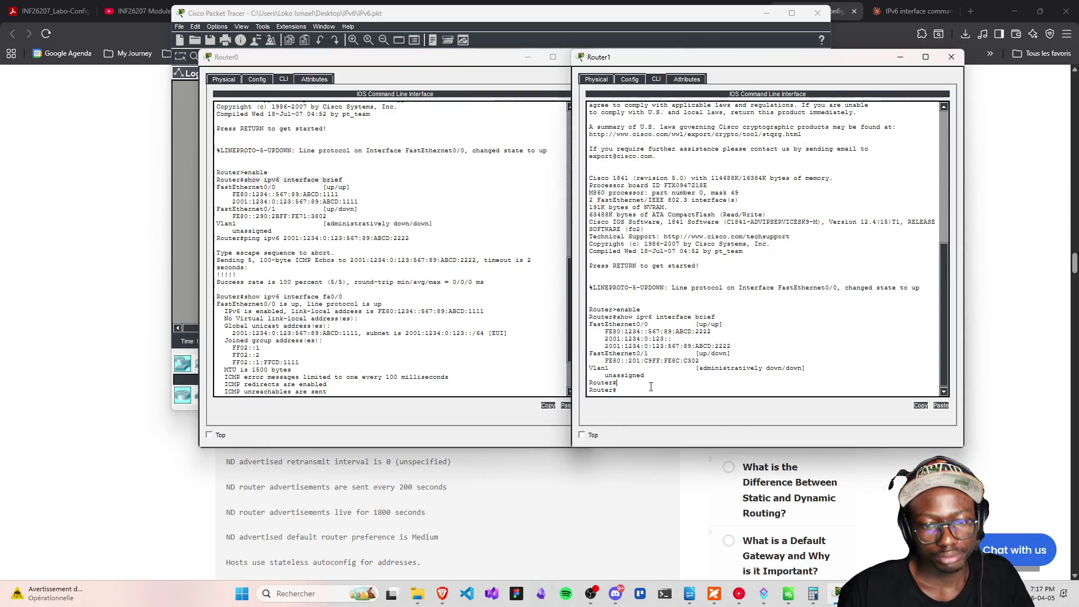
pyautogui.press('Return')
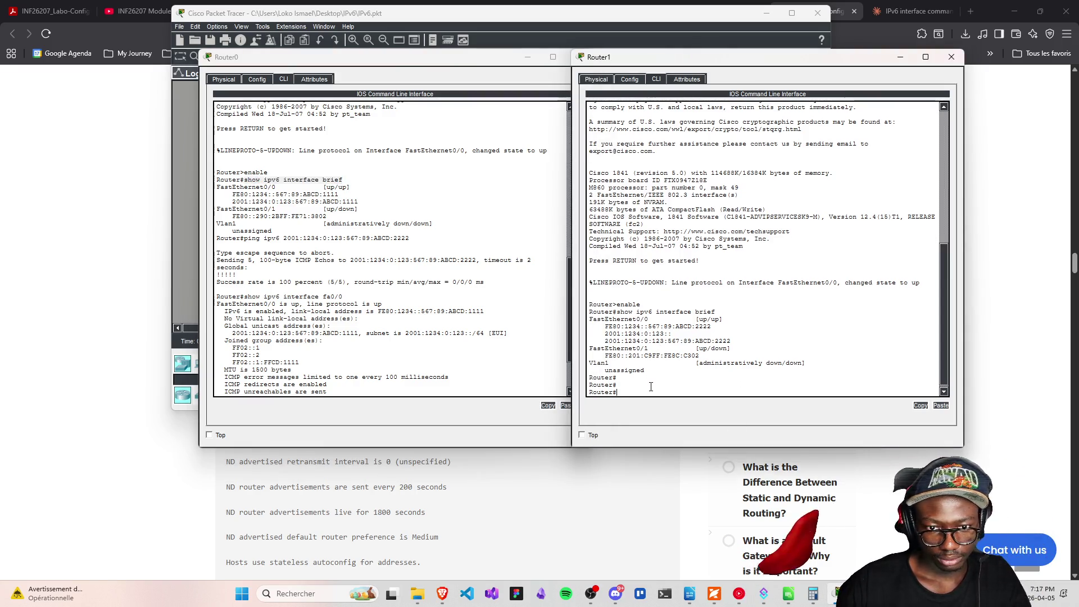
pyautogui.write('showe ')
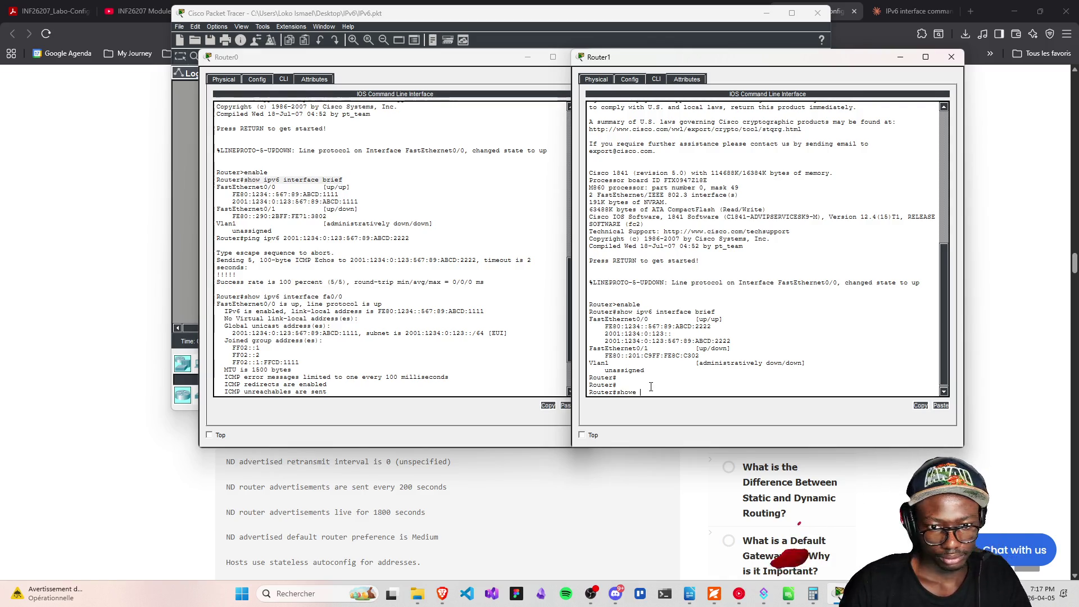
pyautogui.press('BackSpace')
pyautogui.press('BackSpace')
pyautogui.write(' ipv')
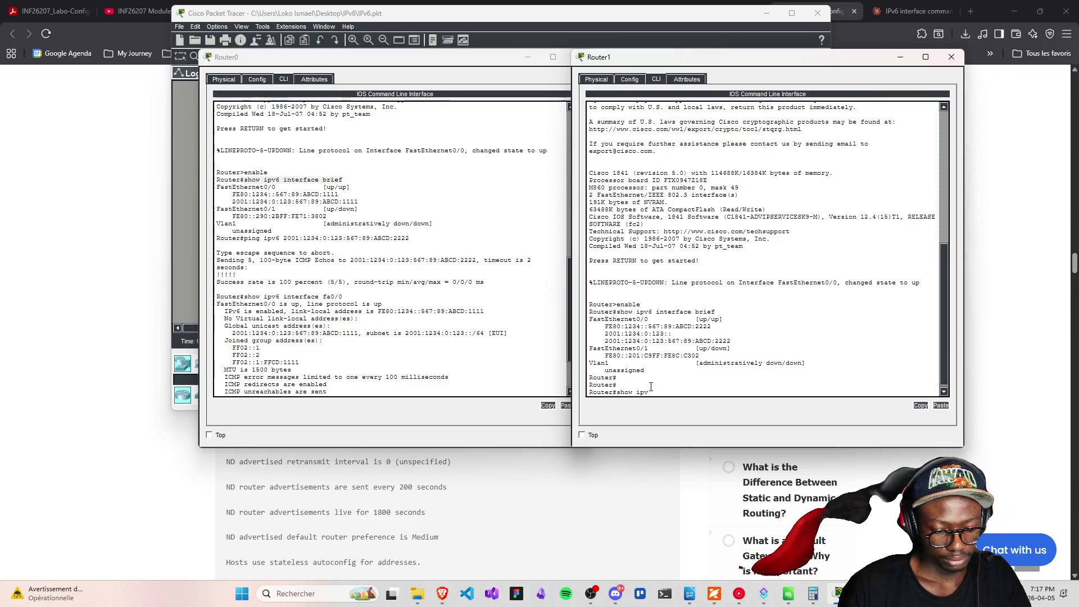
pyautogui.write('6 interface')
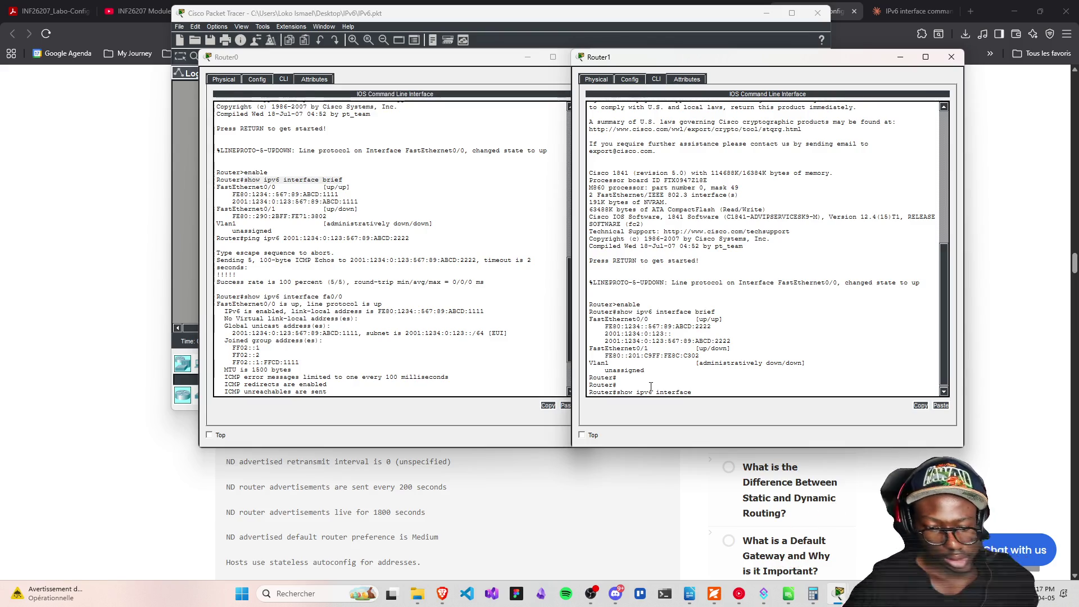
pyautogui.press('BackSpace')
pyautogui.write('fa')
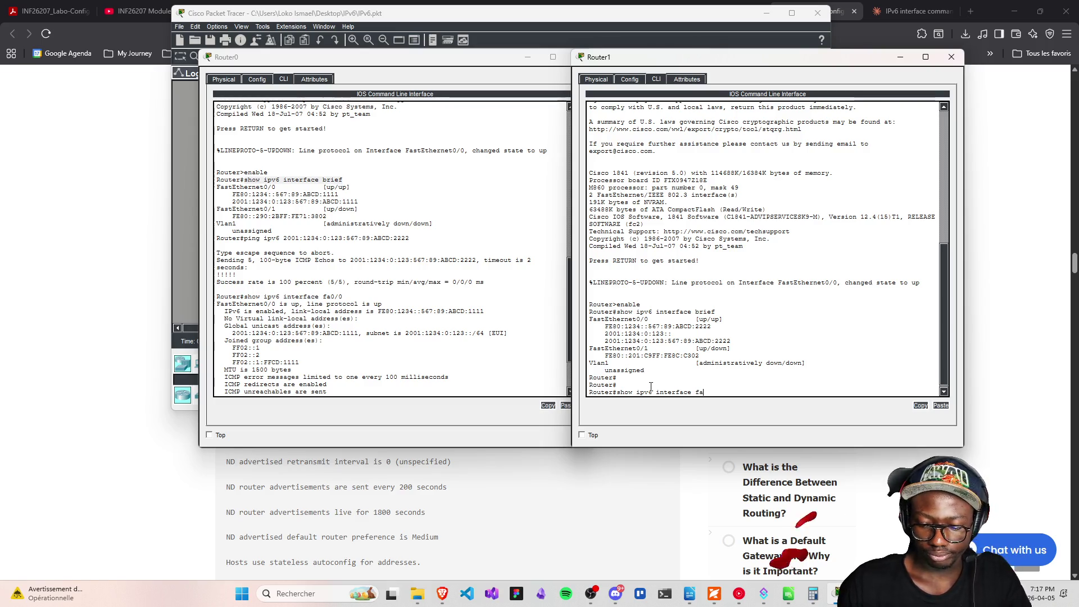
pyautogui.write('0/0')
pyautogui.press('Return')
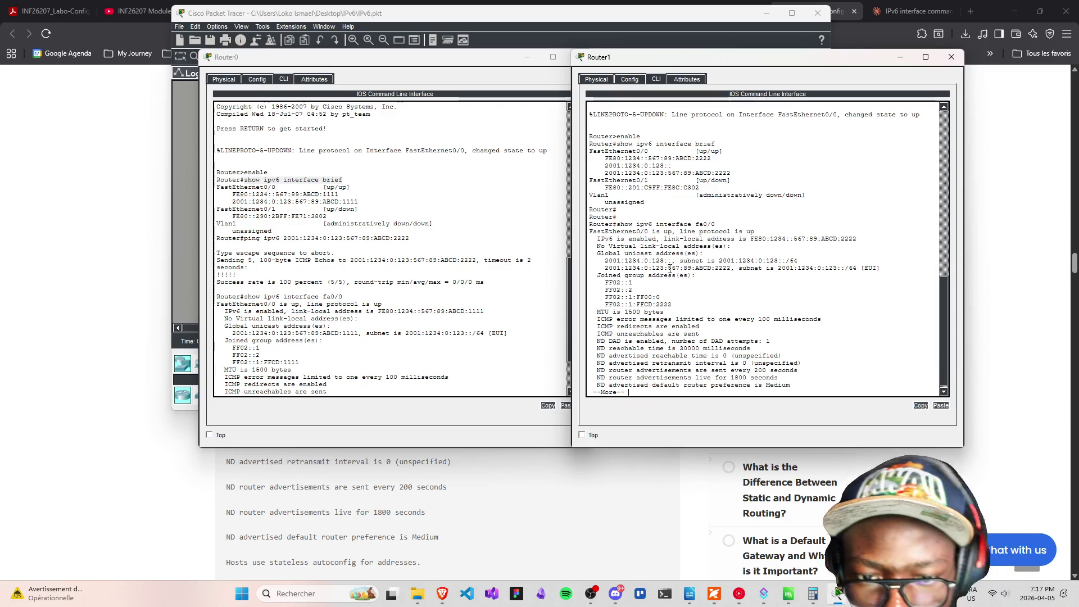
# Page past --More-- to show Router1's full output with global address ending ABCD:2222
pyautogui.scroll(5, 633, 254)
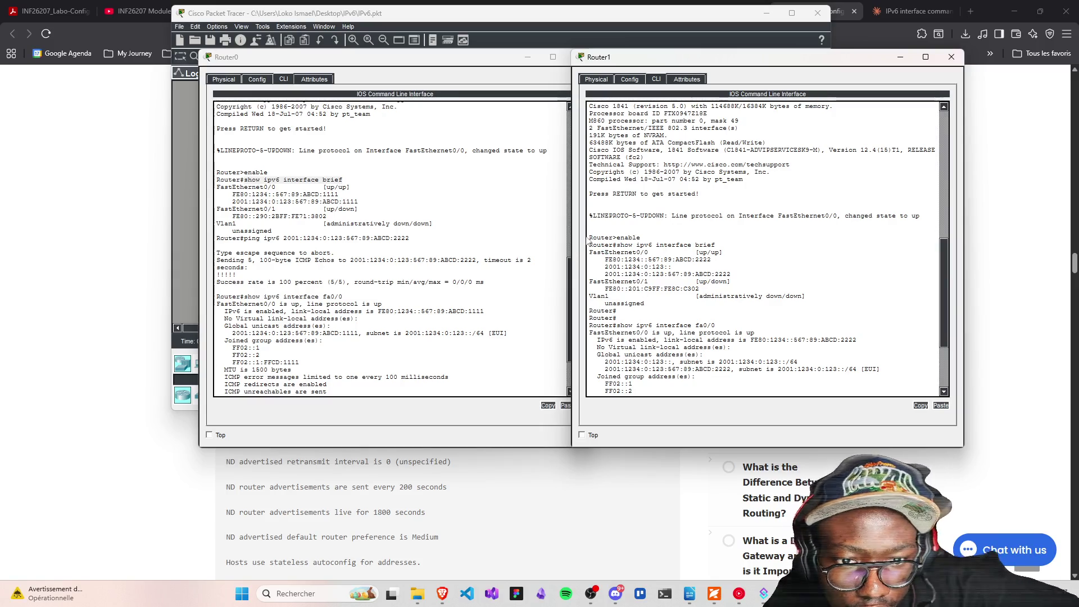
pyautogui.moveTo(588, 237); pyautogui.dragTo(642, 237)
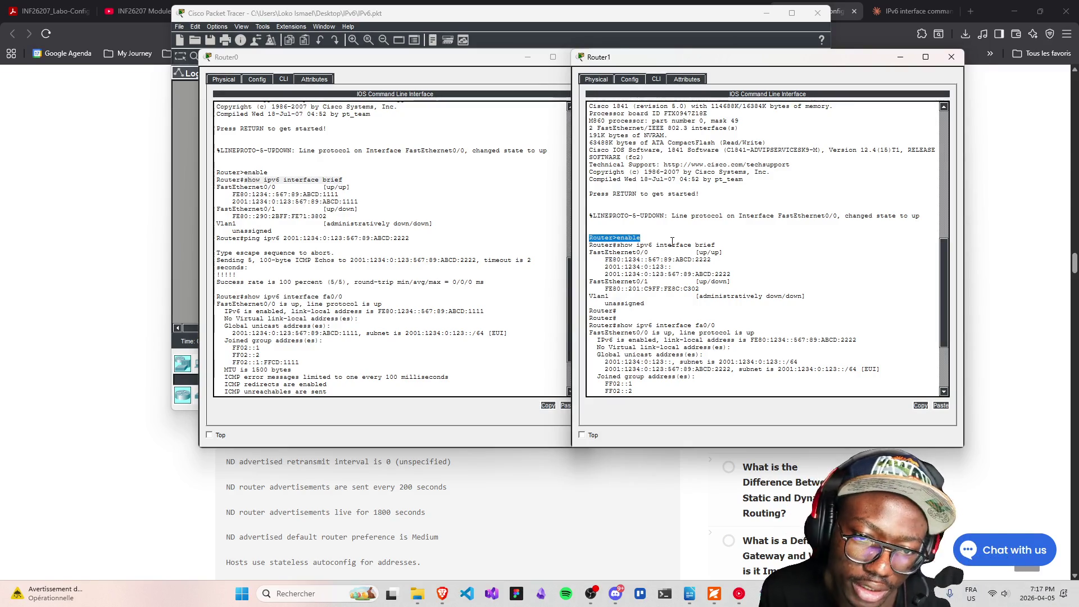
pyautogui.click(645, 259)
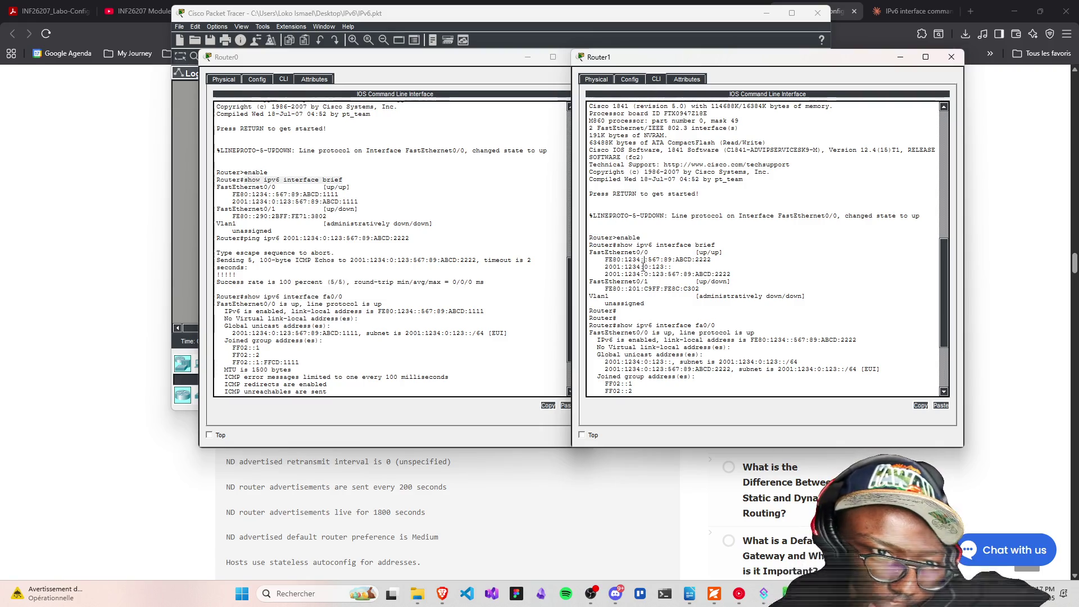
pyautogui.scroll(3, 645, 264)
pyautogui.scroll(-5, 645, 304)
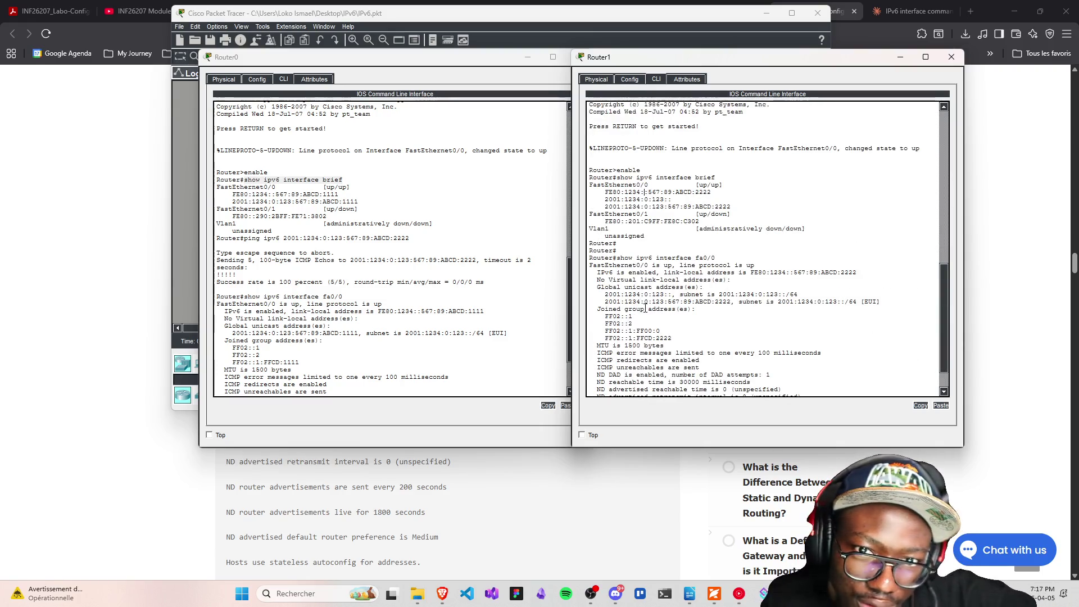
pyautogui.scroll(-3, 646, 308)
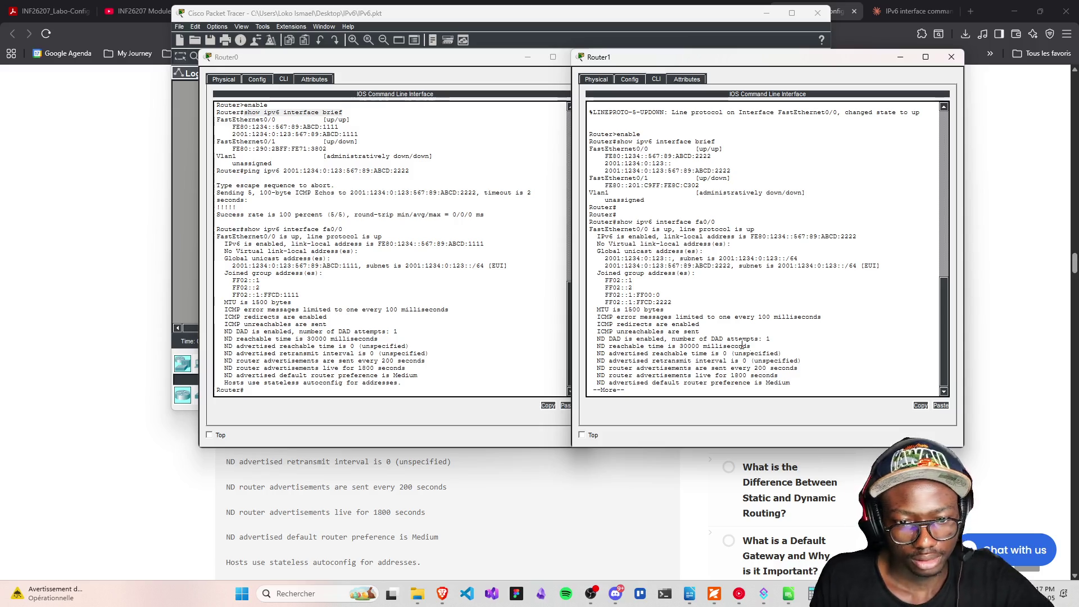
pyautogui.press('space')
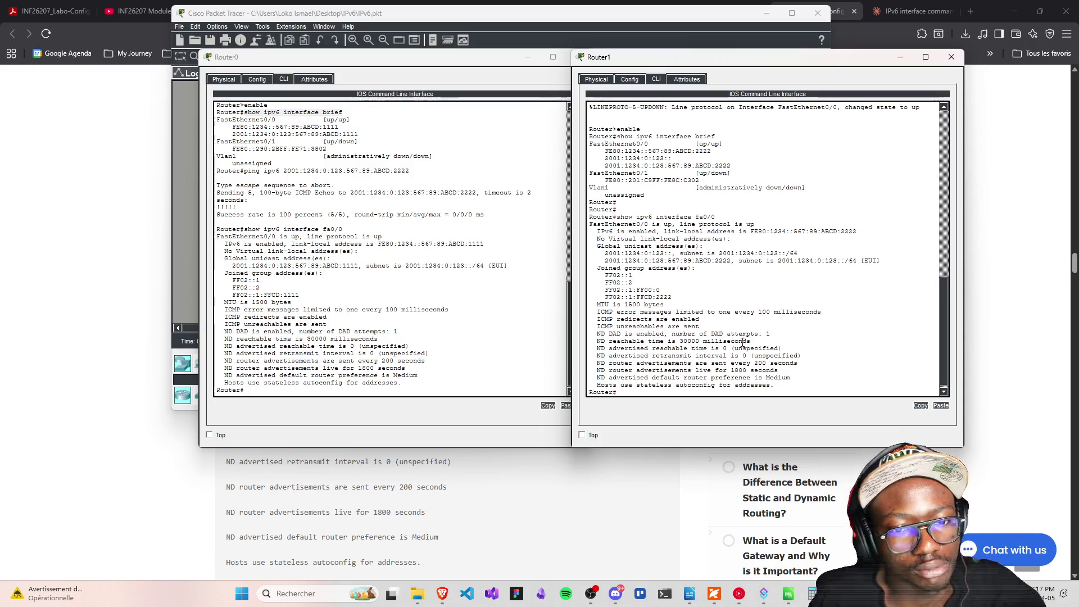
pyautogui.scroll(-2, 174, 489)
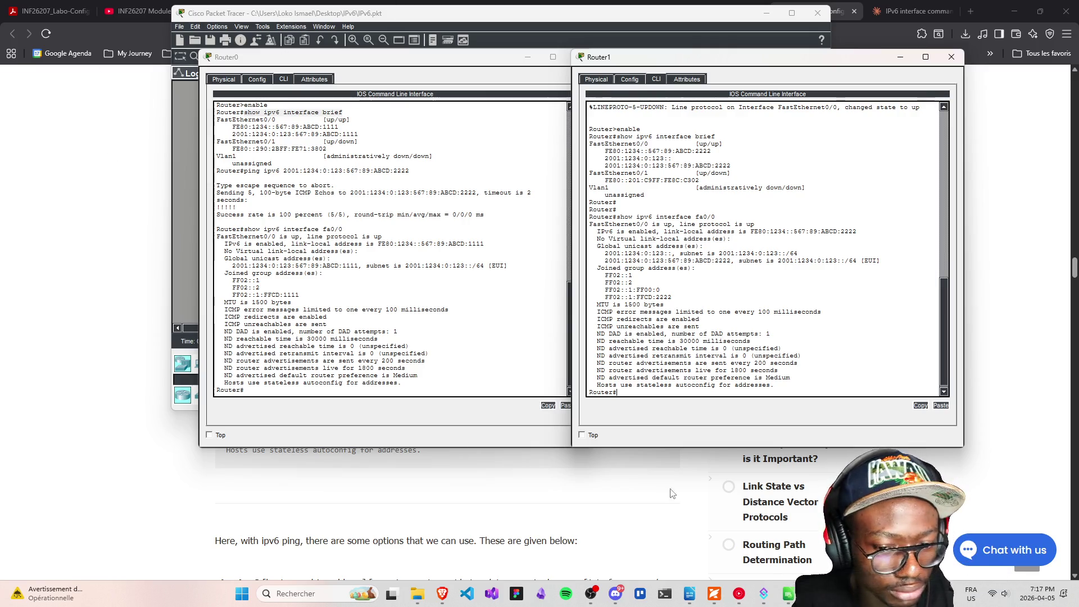
# Switch on Night light from the second page of Windows Quick Settings and close the panel
pyautogui.click(1012, 595)
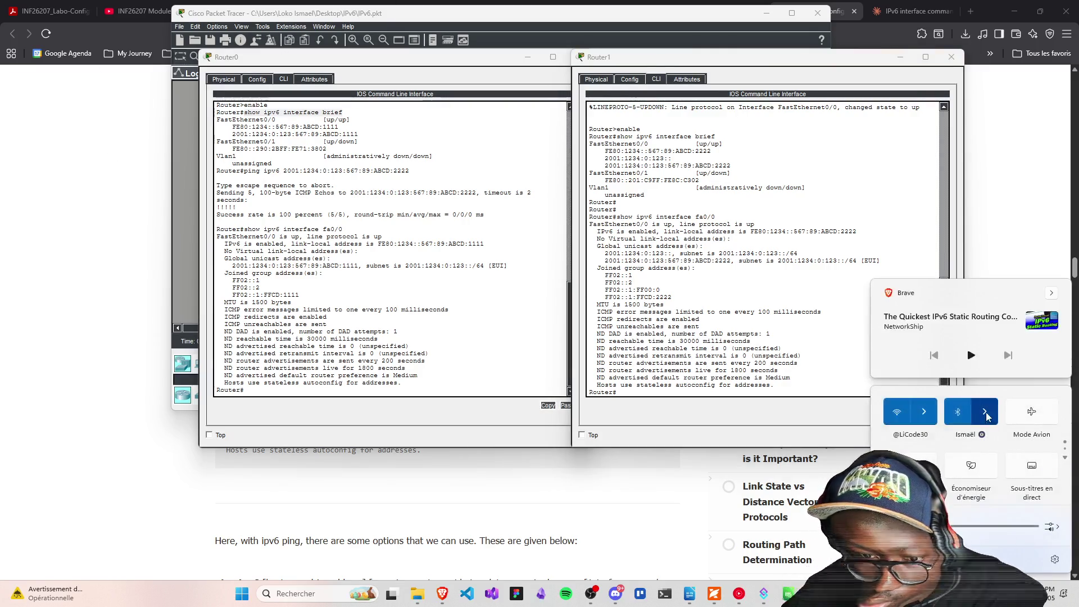
pyautogui.scroll(-2, 956, 478)
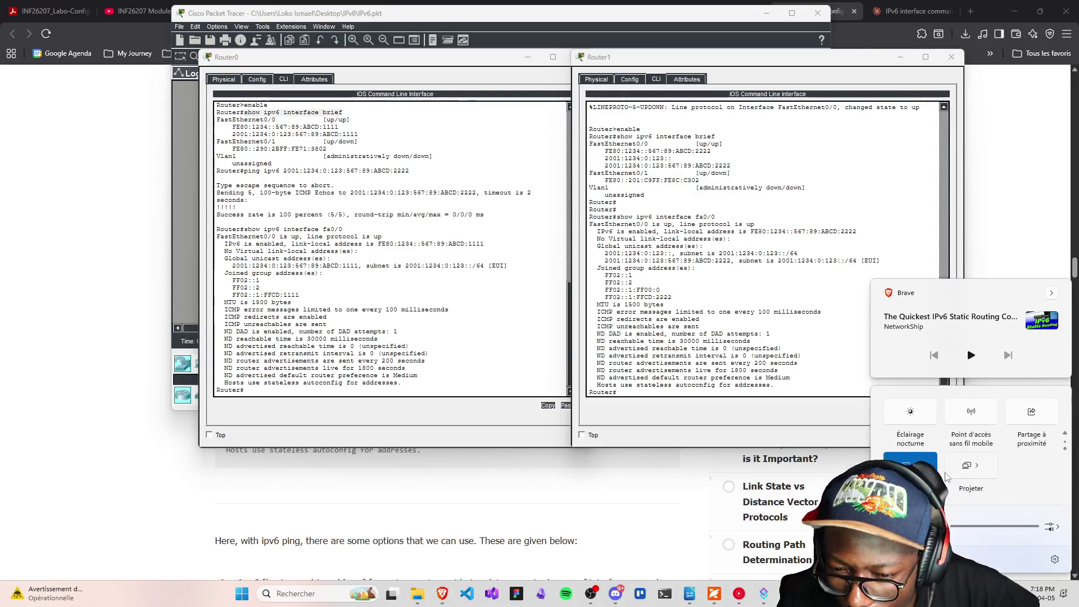
pyautogui.click(911, 412)
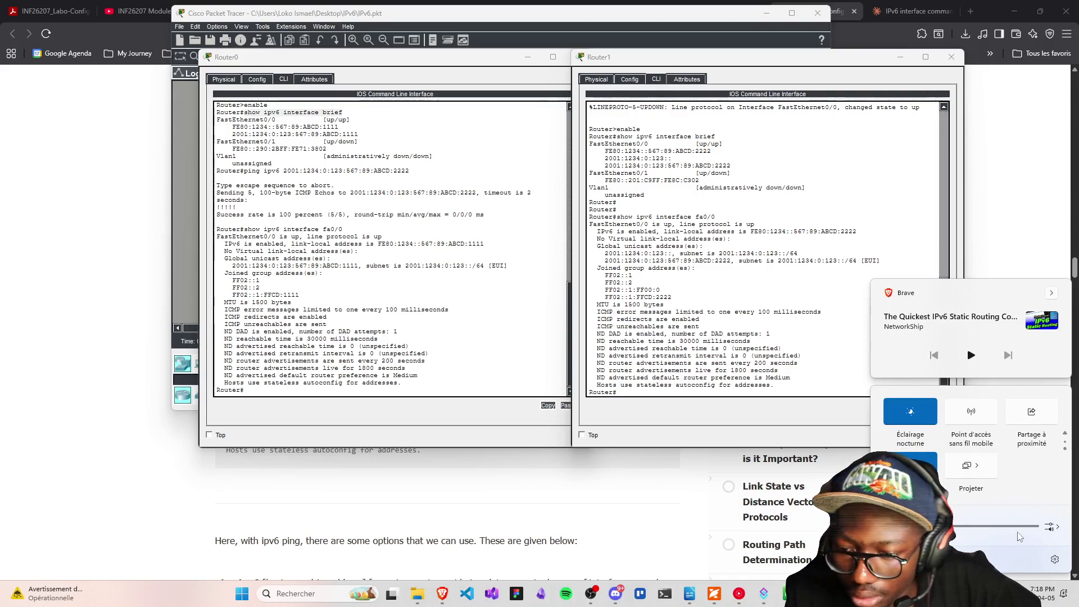
pyautogui.click(1023, 601)
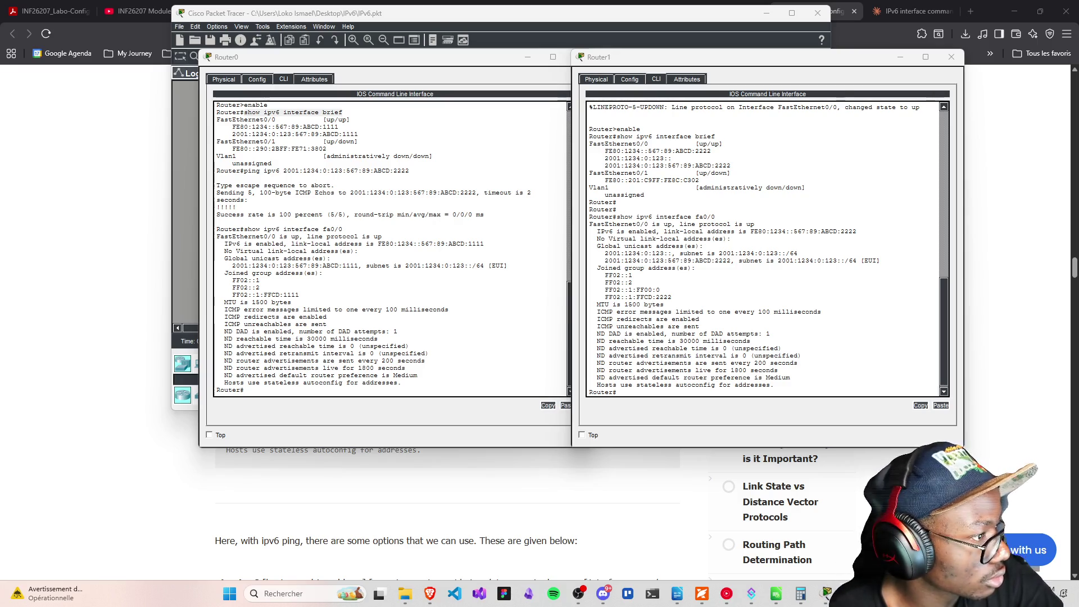
# Scroll to the tutorial's ping ipv6 options and 10-packet, 200-byte example, then close Router1's console
pyautogui.click(617, 392)
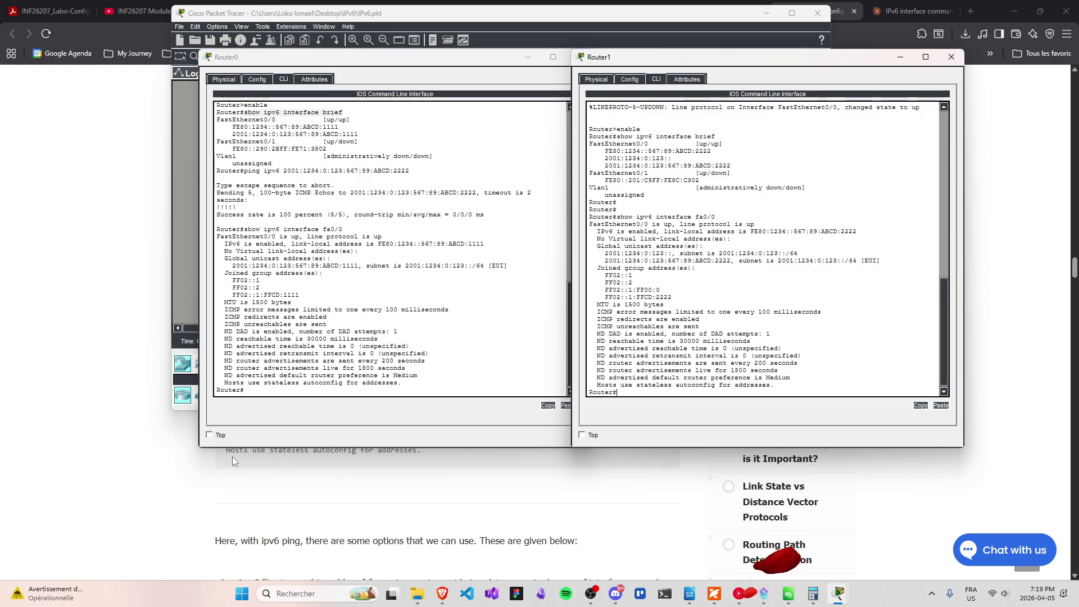
pyautogui.scroll(-1, 353, 521)
pyautogui.scroll(-1, 353, 525)
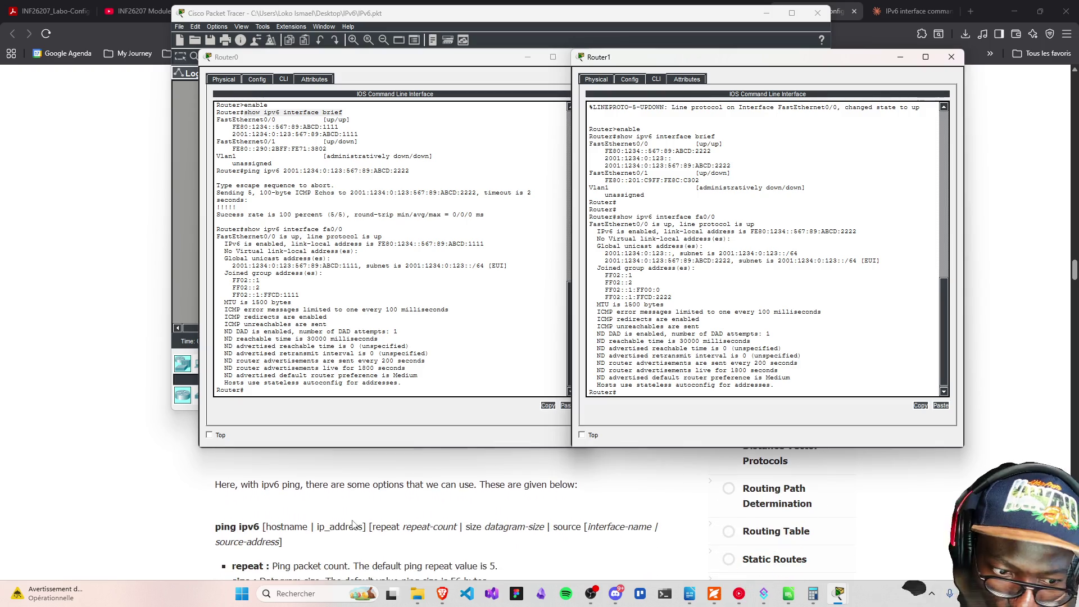
pyautogui.scroll(-1, 301, 485)
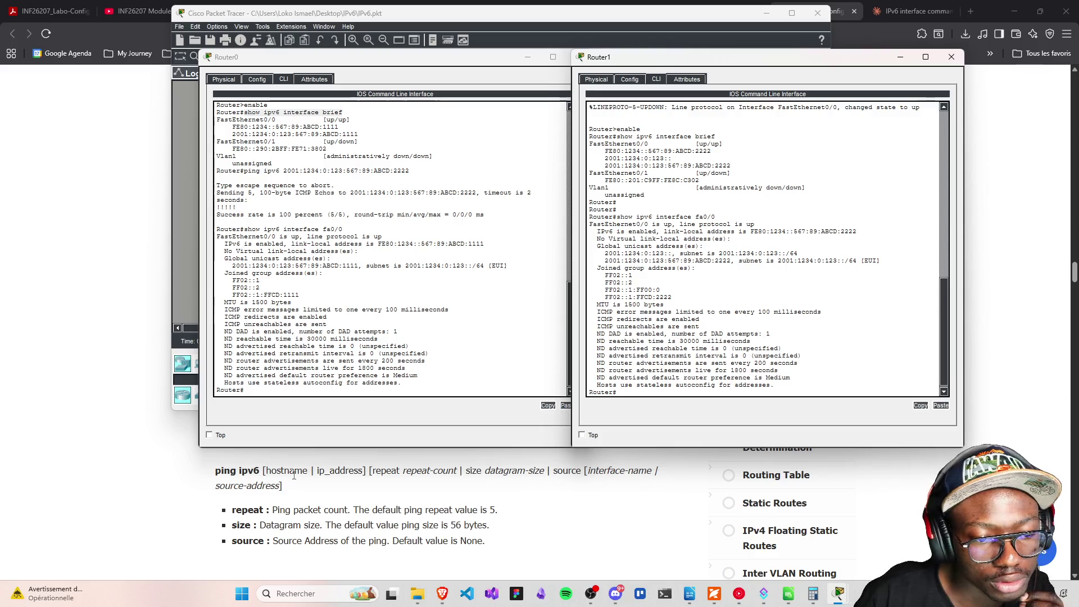
pyautogui.scroll(-5, 339, 502)
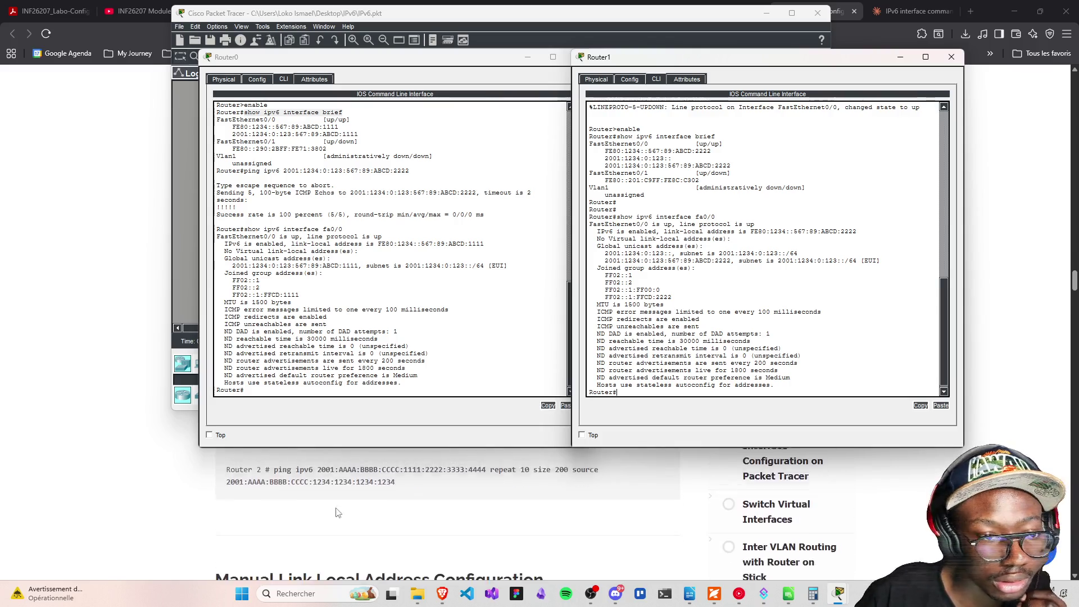
pyautogui.click(950, 58)
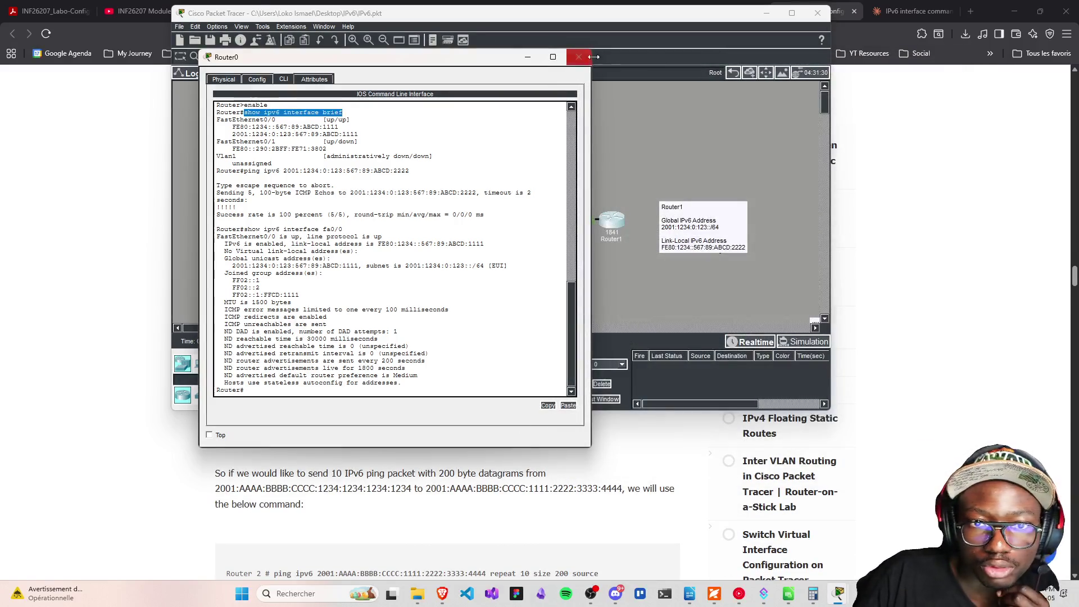
# Close Router0's console and switch to the 8.2.5.3 Packet Tracer lab PDF
pyautogui.click(579, 57)
pyautogui.click(835, 298)
pyautogui.click(242, 10)
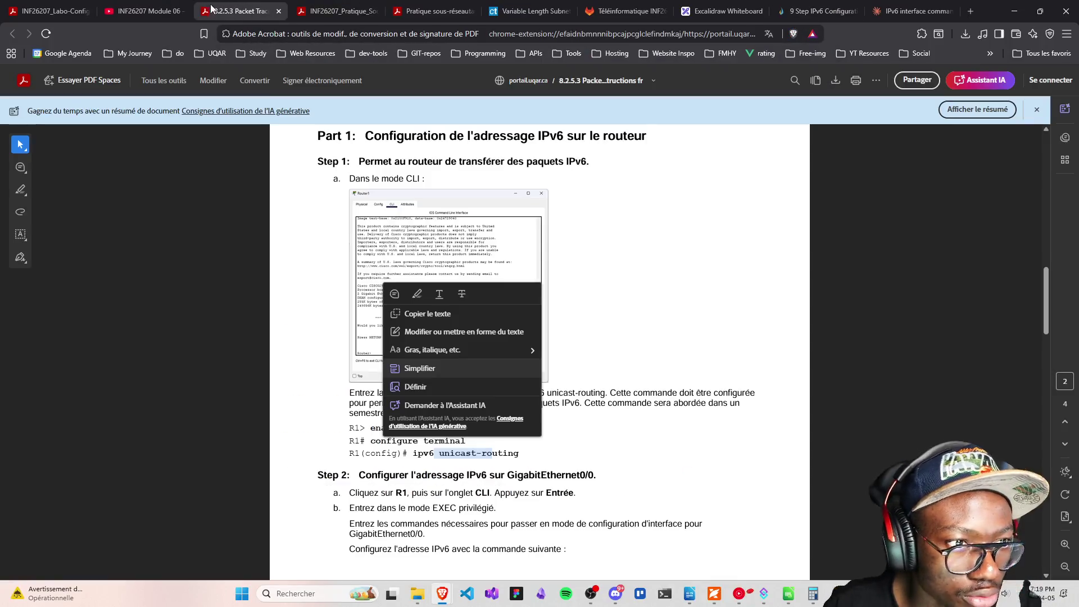
pyautogui.click(327, 361)
# Highlight the PDF's R1 configuration lines, including ipv6 address 2001:DB8:1:1::1/64 and no shutdown
pyautogui.scroll(-6, 337, 371)
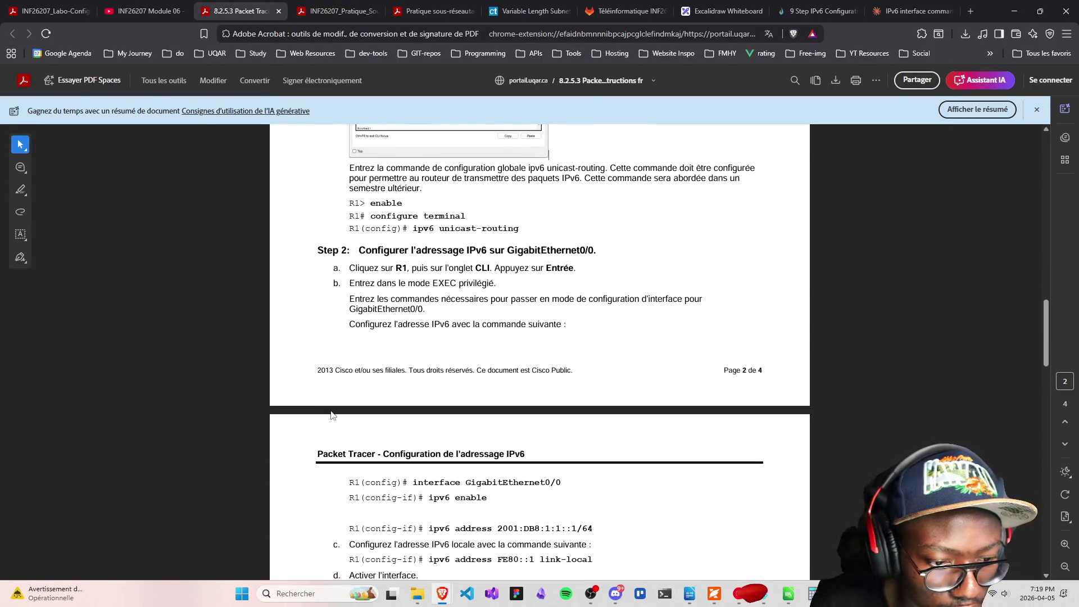
pyautogui.moveTo(350, 376)
pyautogui.mouseDown()
pyautogui.moveTo(543, 489)
pyautogui.moveTo(697, 470)
pyautogui.mouseUp()
pyautogui.click(703, 467)
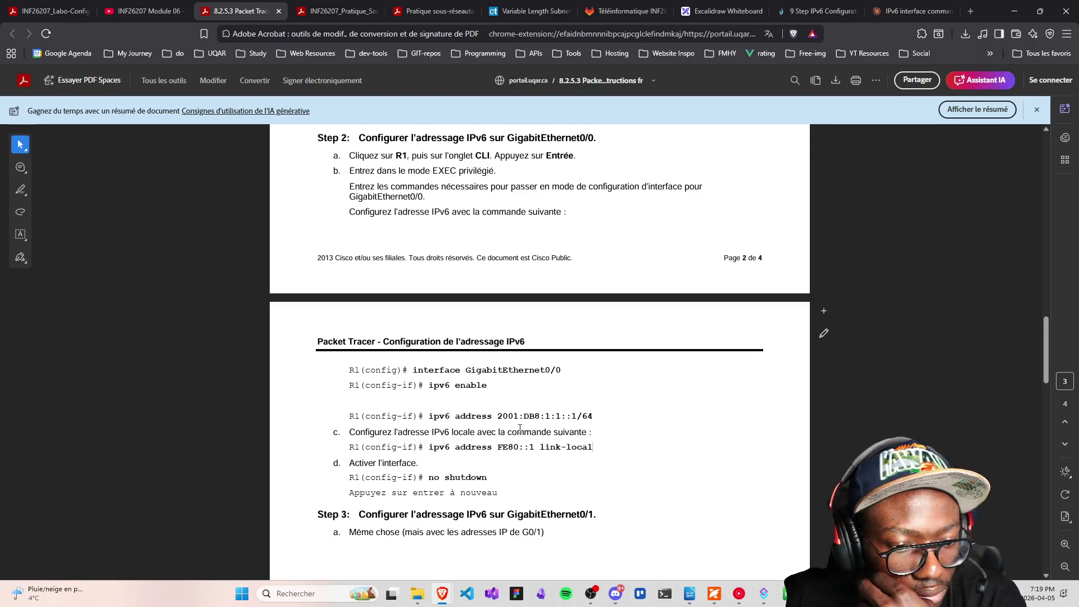
pyautogui.moveTo(410, 369); pyautogui.dragTo(571, 379)
pyautogui.click(647, 395)
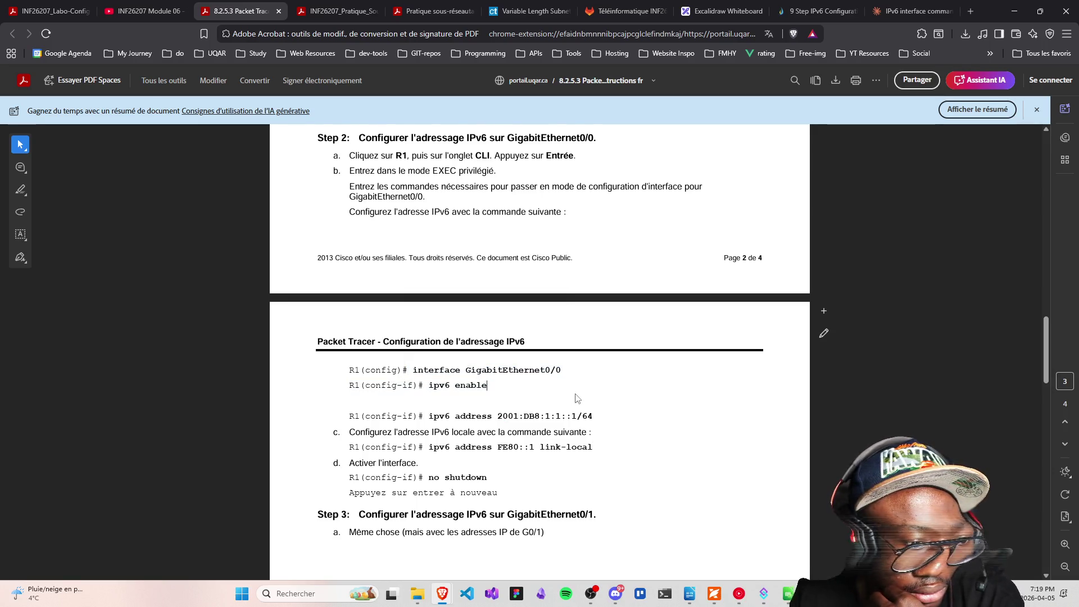
pyautogui.scroll(-1, 578, 398)
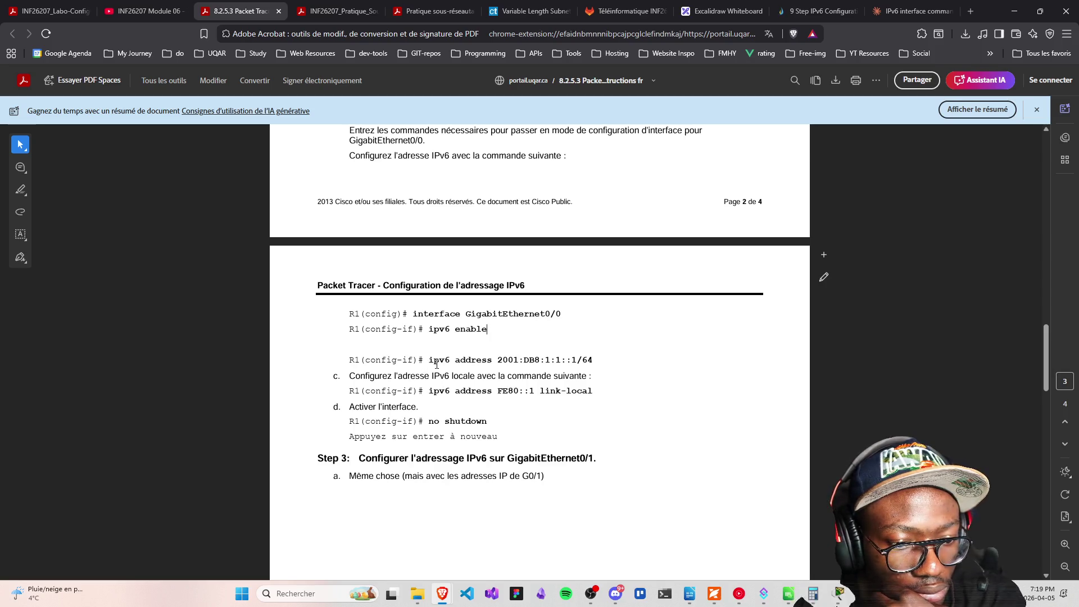
pyautogui.moveTo(430, 364); pyautogui.dragTo(620, 365)
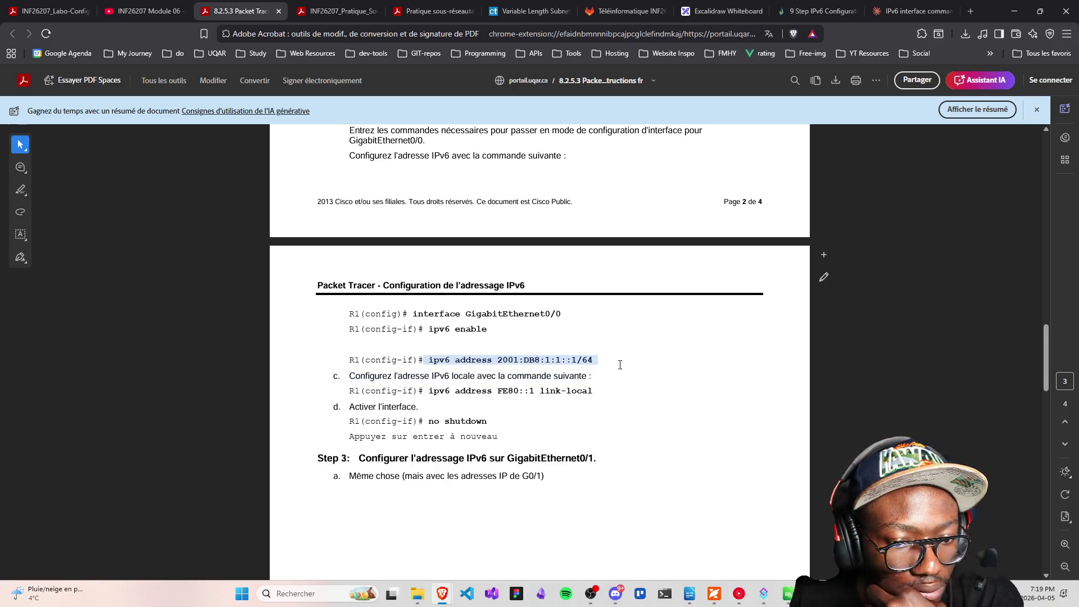
pyautogui.click(433, 376)
pyautogui.scroll(-1, 484, 398)
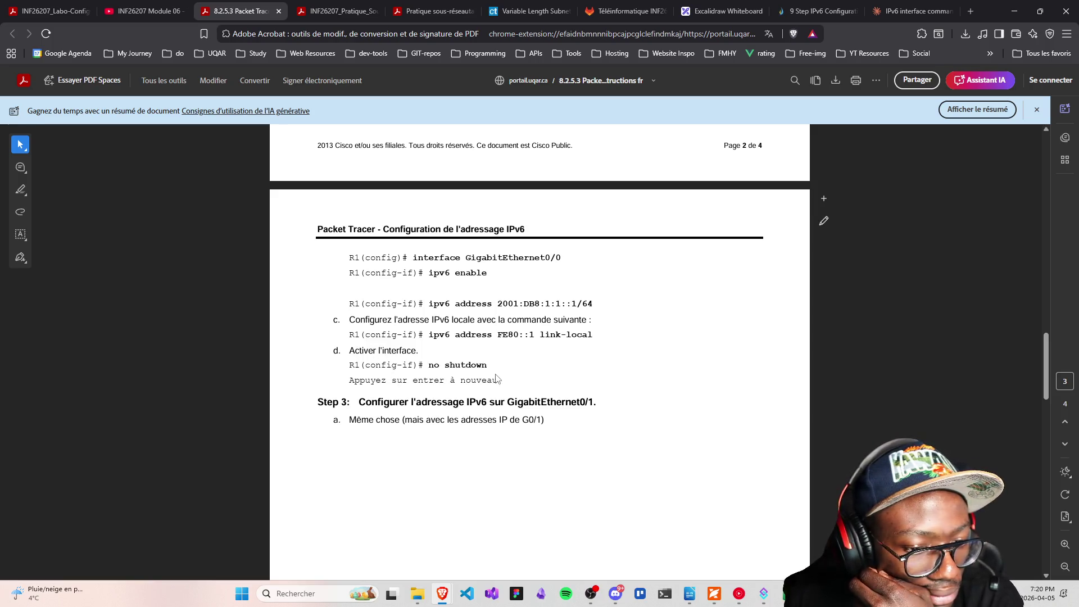
pyautogui.moveTo(428, 366)
pyautogui.mouseDown()
pyautogui.moveTo(503, 384)
pyautogui.moveTo(487, 366)
pyautogui.mouseUp()
pyautogui.click(395, 348)
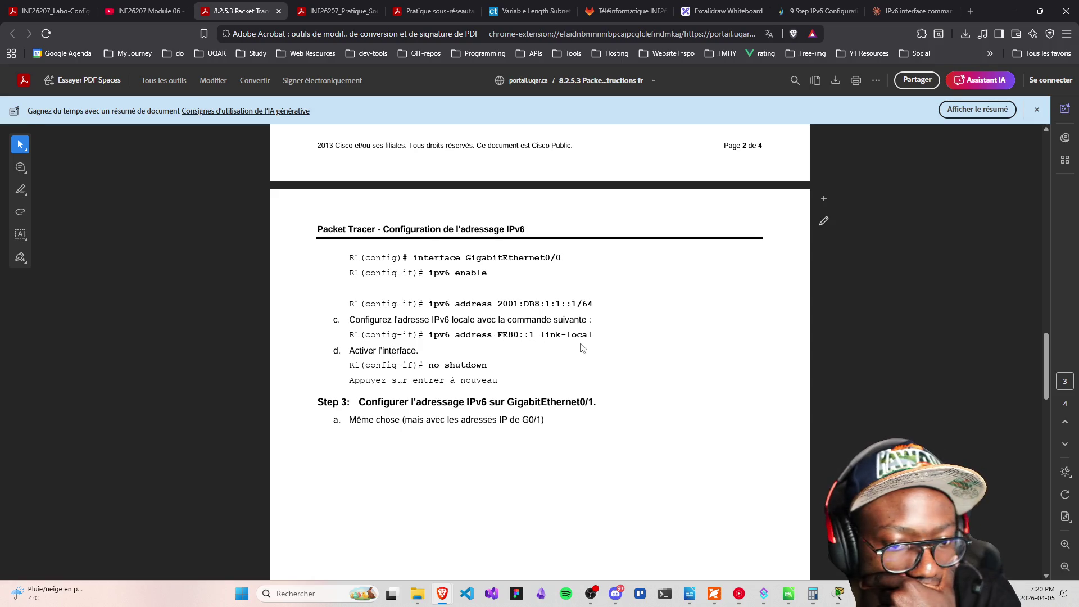
# Scroll through the rest of the 8.2.5.3 instructions and close that PDF tab
pyautogui.scroll(-2, 529, 382)
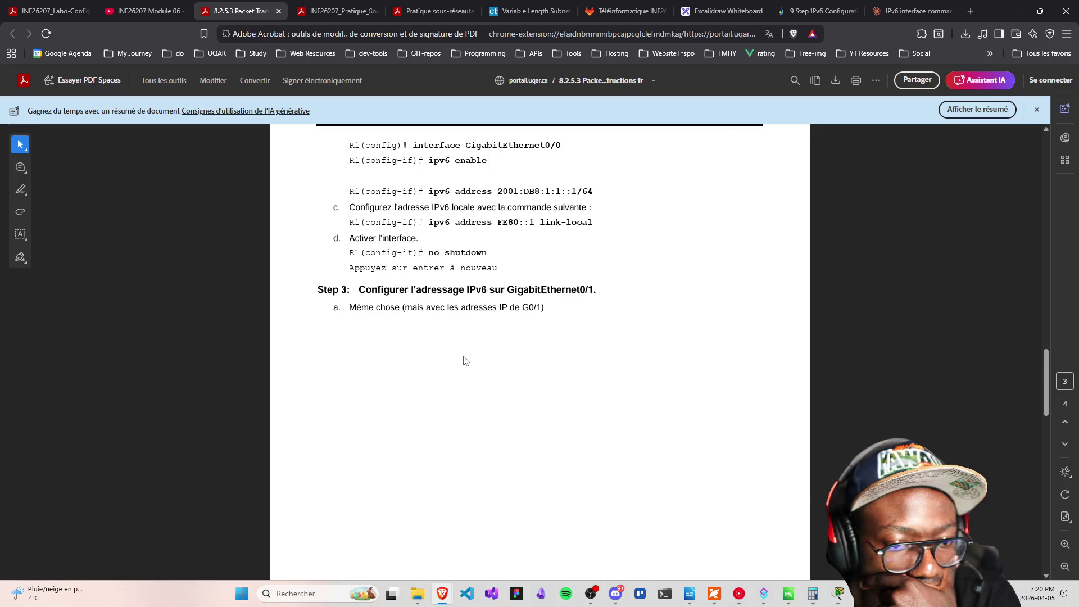
pyautogui.scroll(-8, 466, 361)
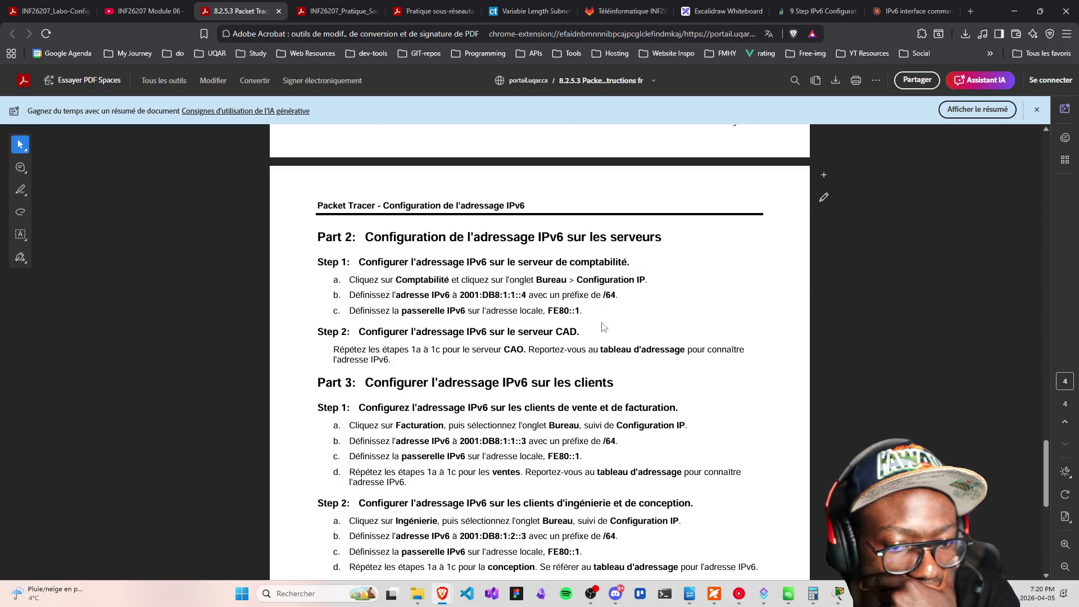
pyautogui.scroll(-8, 602, 326)
pyautogui.scroll(5, 578, 354)
pyautogui.scroll(3, 579, 354)
pyautogui.scroll(-3, 581, 353)
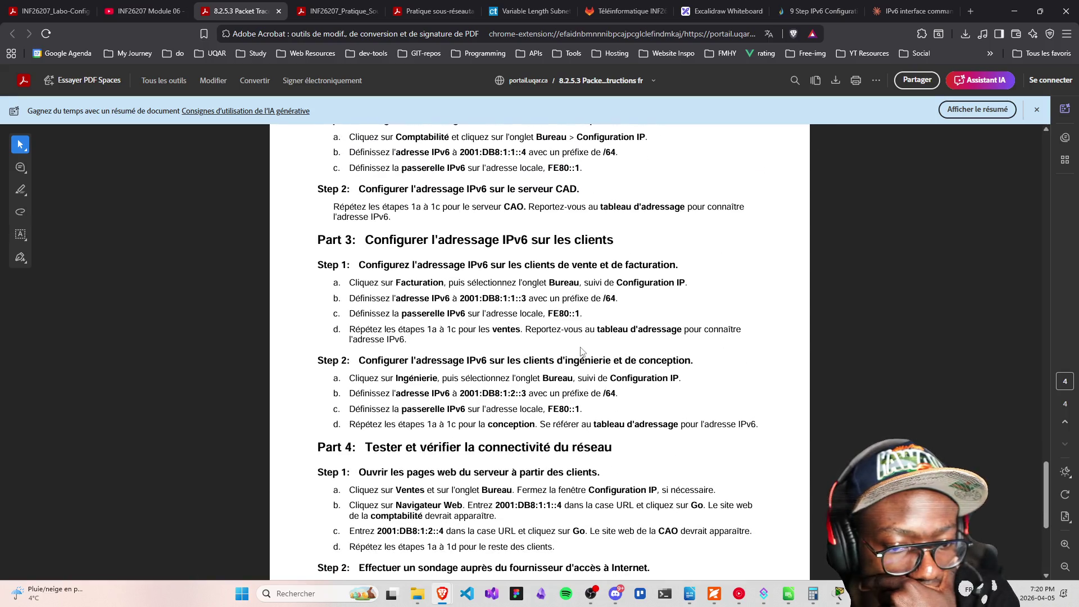
pyautogui.scroll(3, 580, 351)
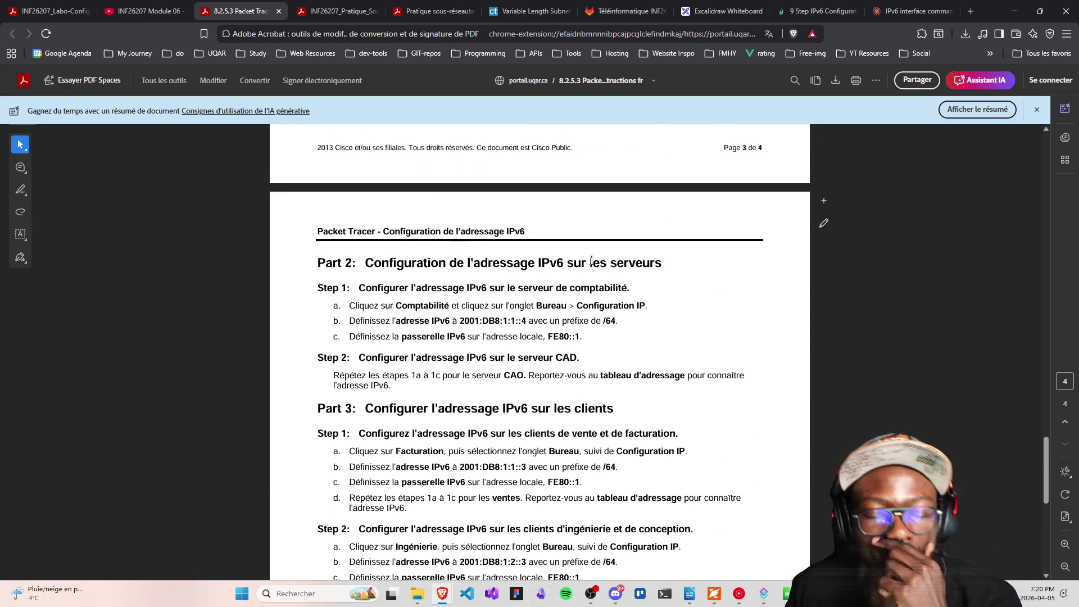
pyautogui.click(279, 11)
# Switch to the IPCisco IPv6 configuration lesson tab and scroll back to the top
pyautogui.scroll(10, 517, 221)
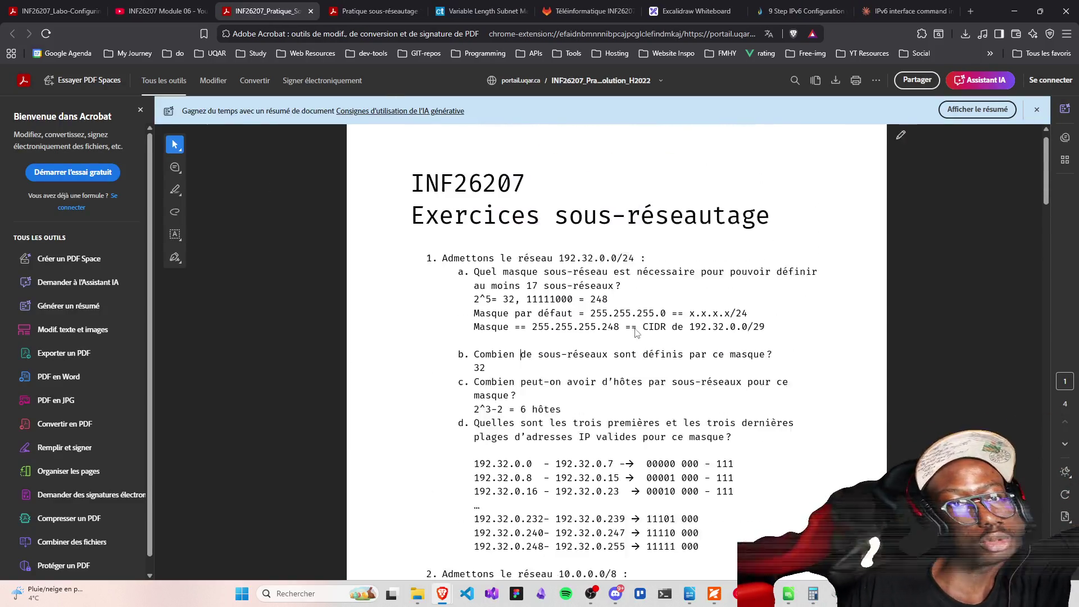
pyautogui.click(675, 5)
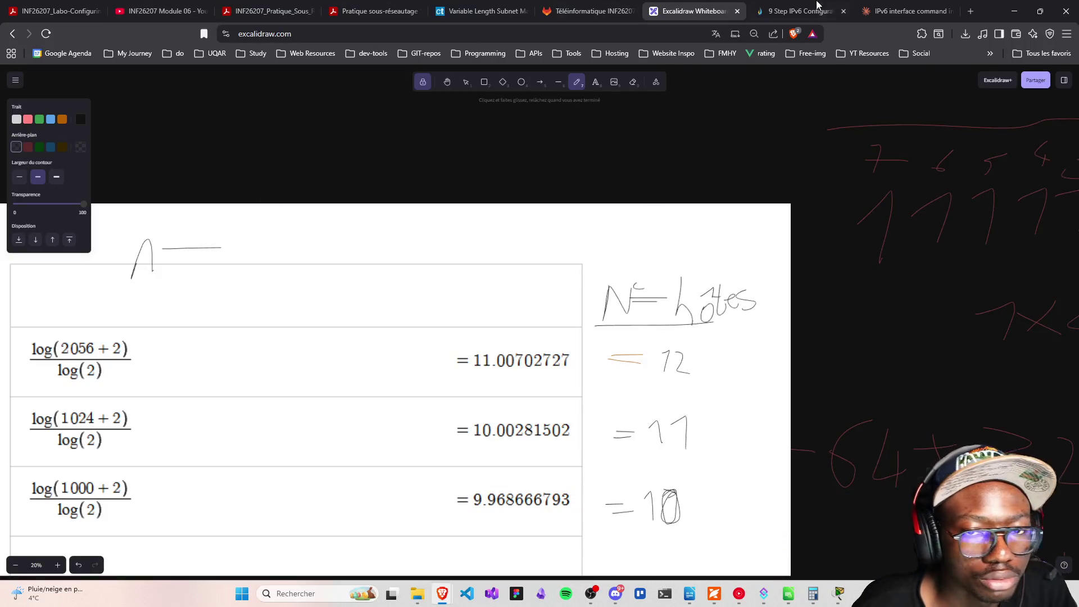
pyautogui.hotkey('ctrl', 'Tab')
pyautogui.scroll(-20, 424, 332)
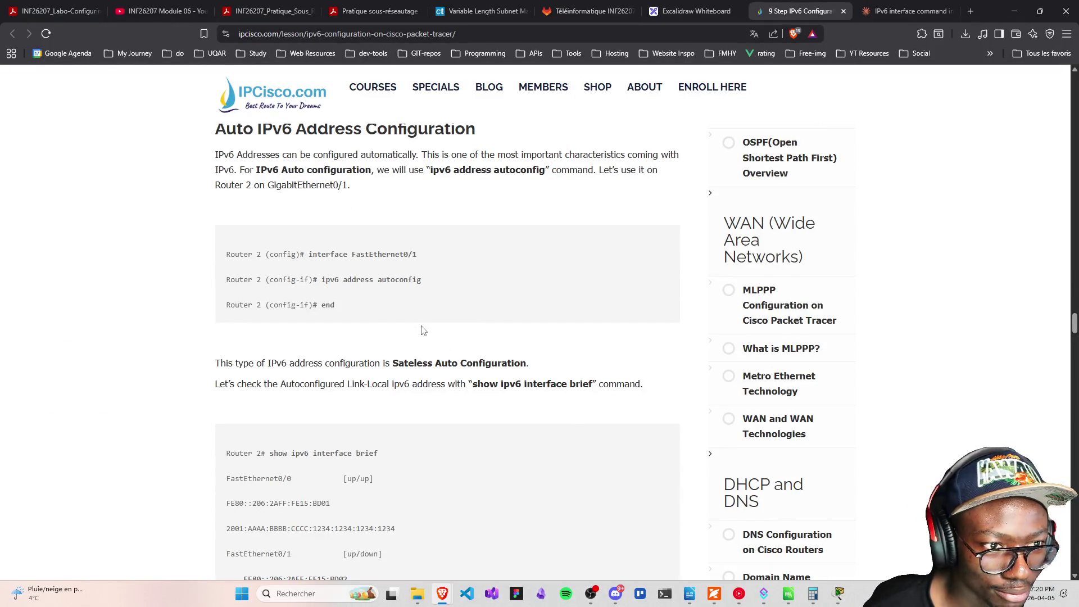
pyautogui.scroll(2, 423, 331)
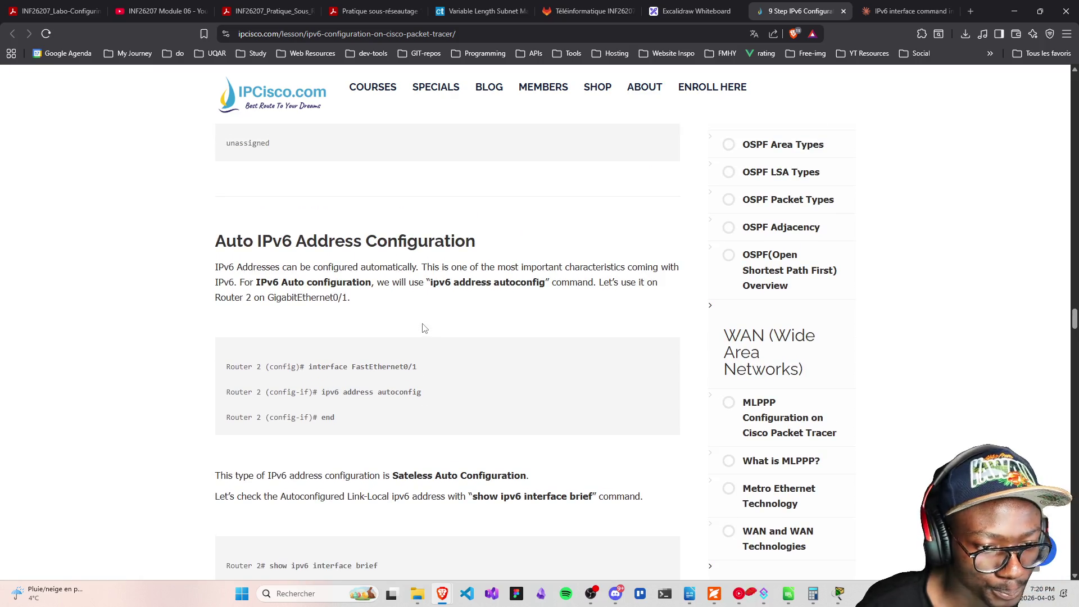
pyautogui.scroll(5, 430, 320)
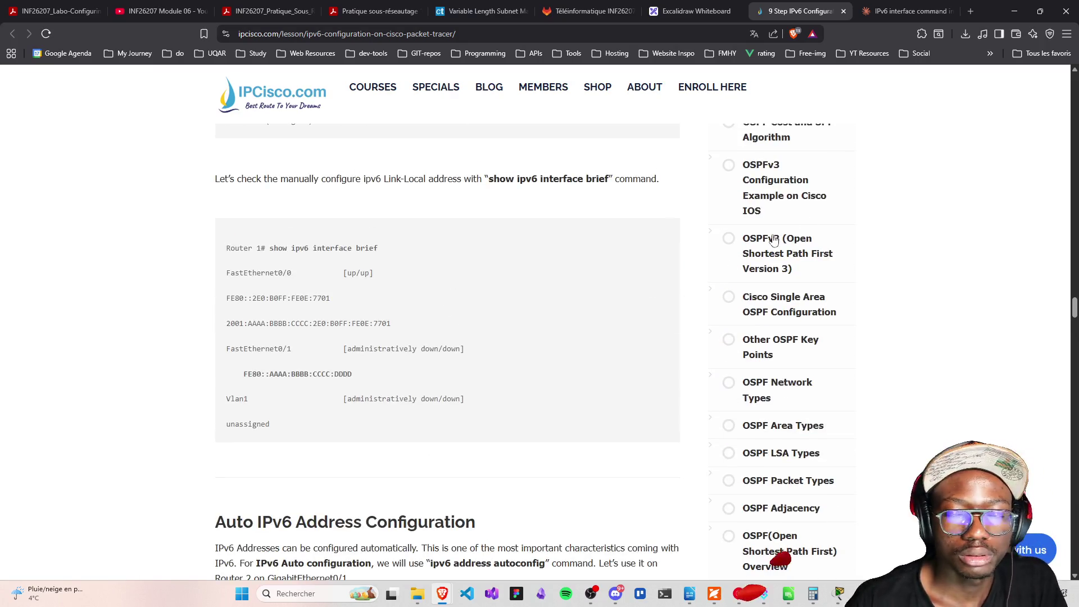
pyautogui.scroll(3, 774, 241)
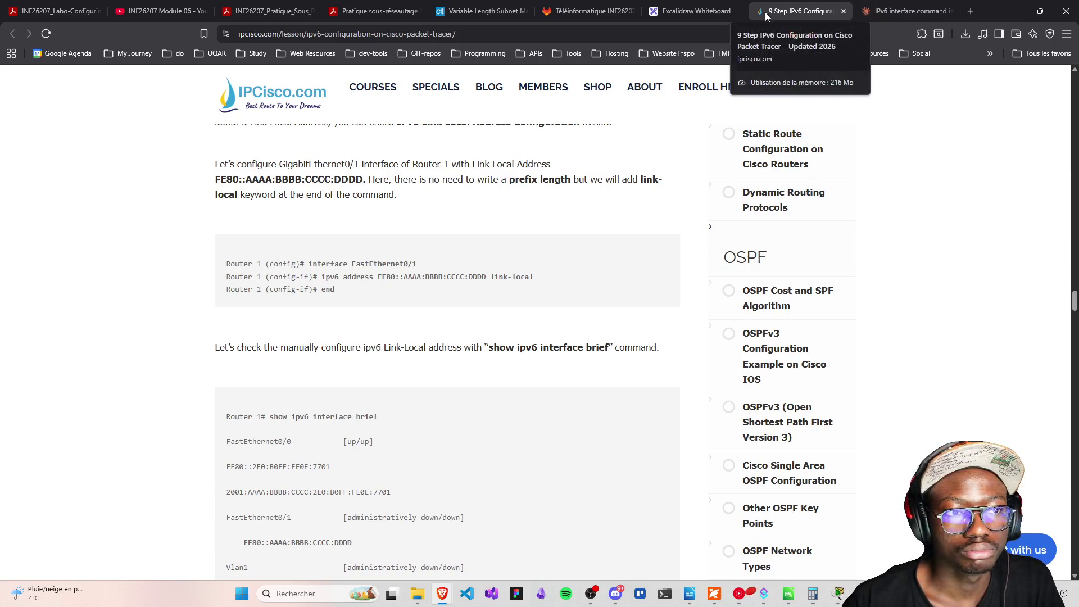
pyautogui.scroll(5, 427, 281)
# Bookmark the IPCisco lesson page into a chosen folder with Enregistrer
pyautogui.click(204, 34)
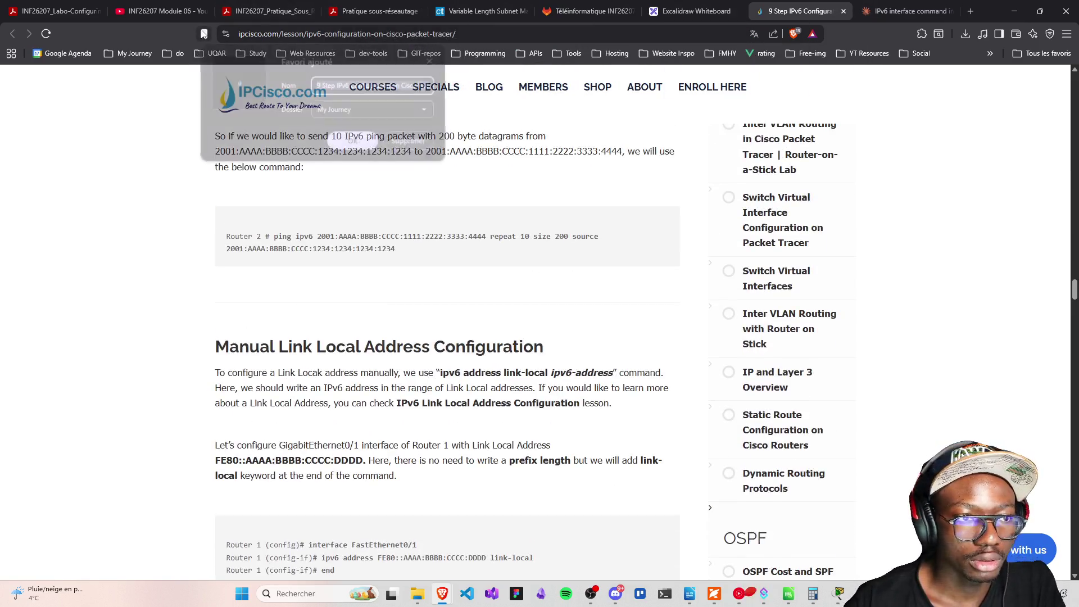
pyautogui.click(353, 108)
pyautogui.click(345, 253)
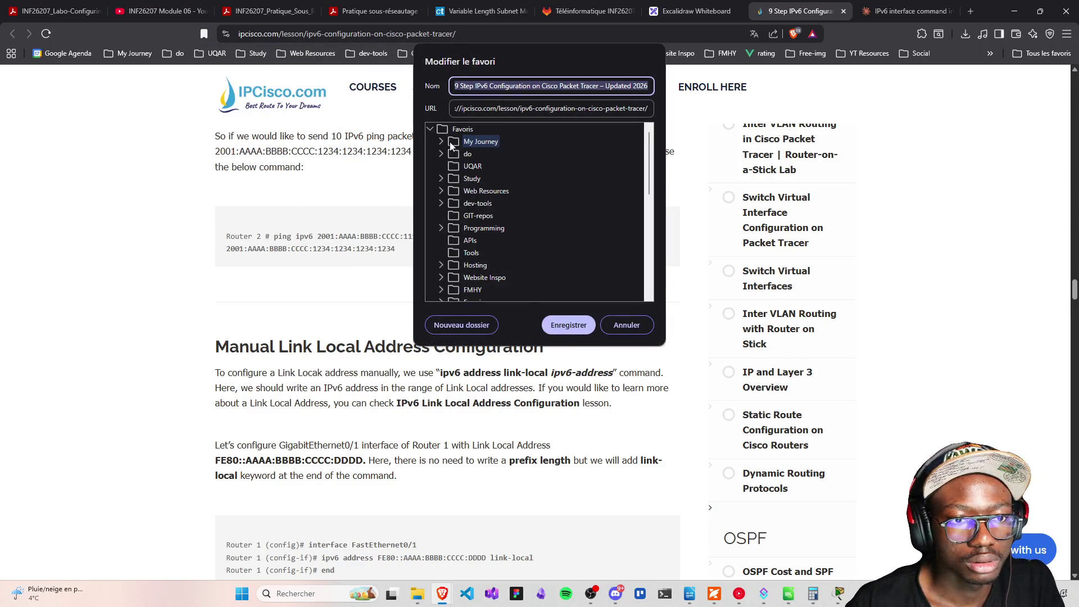
pyautogui.click(478, 154)
pyautogui.click(569, 325)
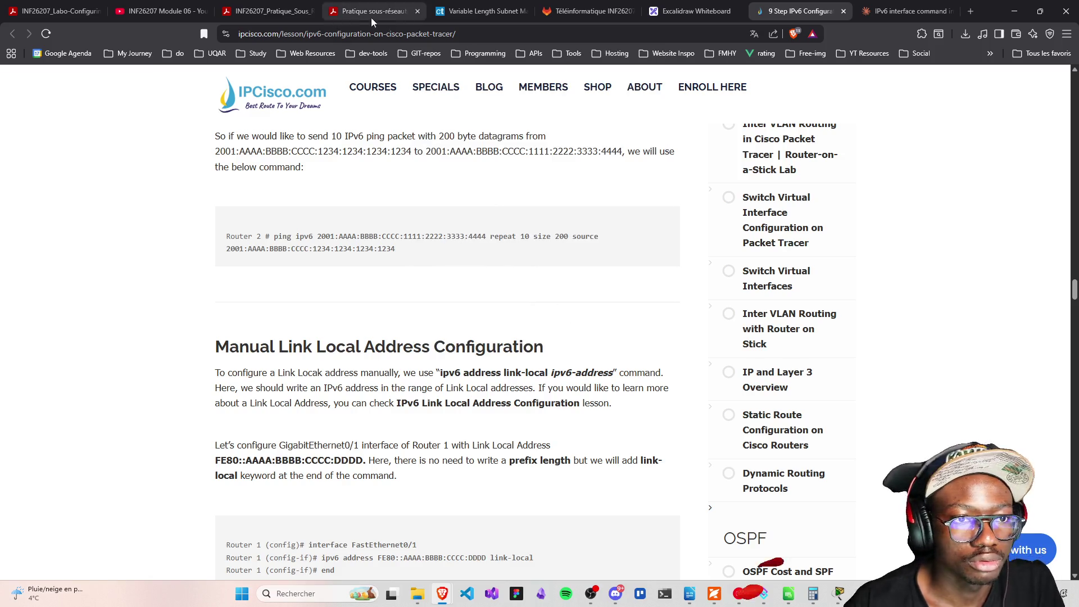
# Copy the lesson's URL from the address bar and return to the Claude chat
pyautogui.click(405, 34)
pyautogui.tripleClick(416, 33)
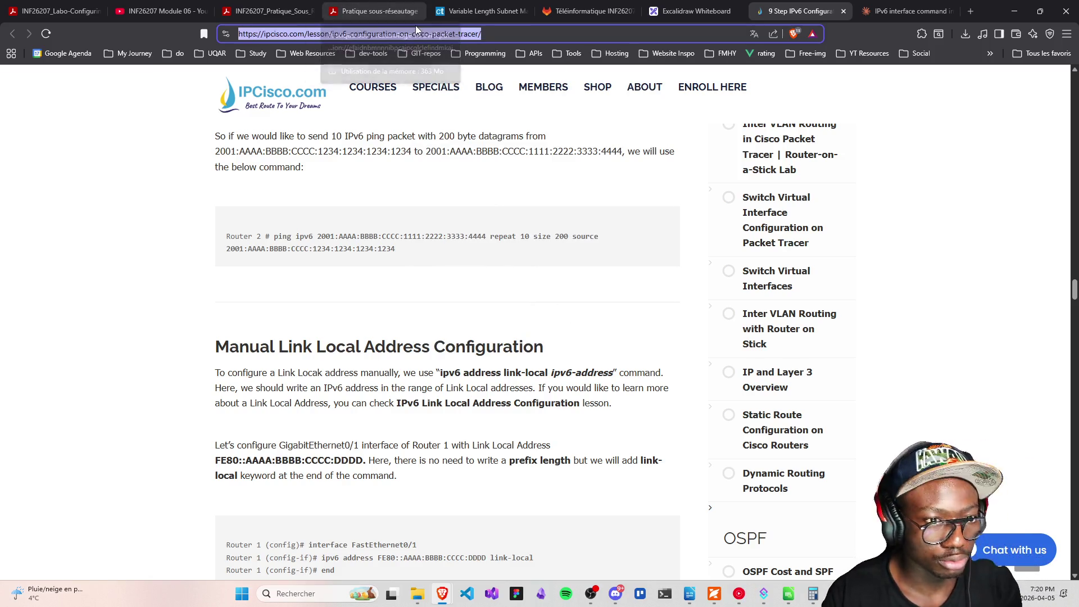
pyautogui.hotkey('ctrl', 'c')
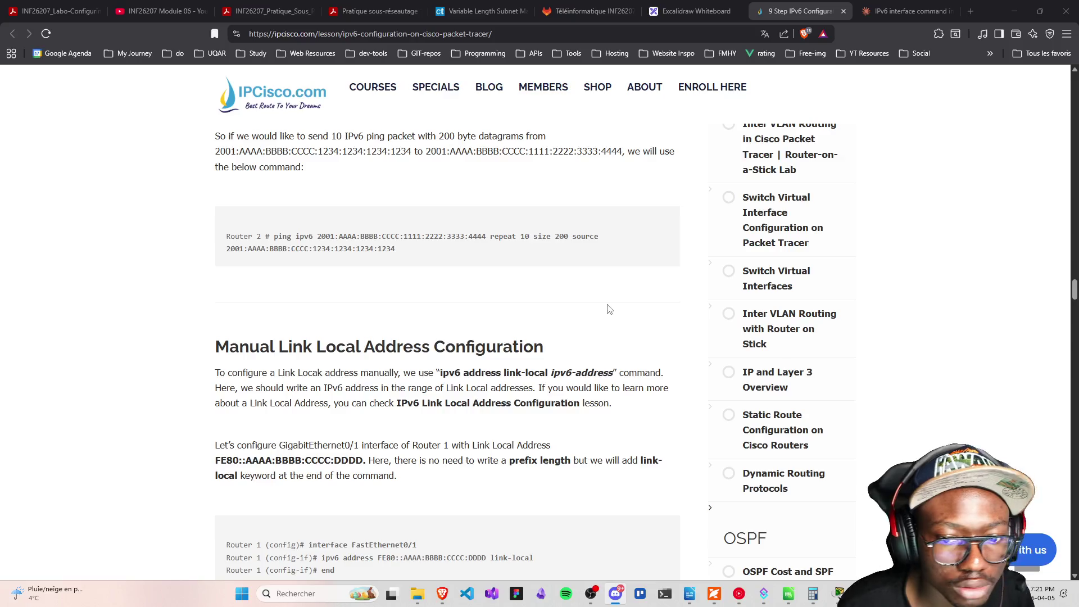
pyautogui.click(873, 15)
# Copy the interface diagram from Claude's reply to the clipboard
pyautogui.scroll(5, 517, 334)
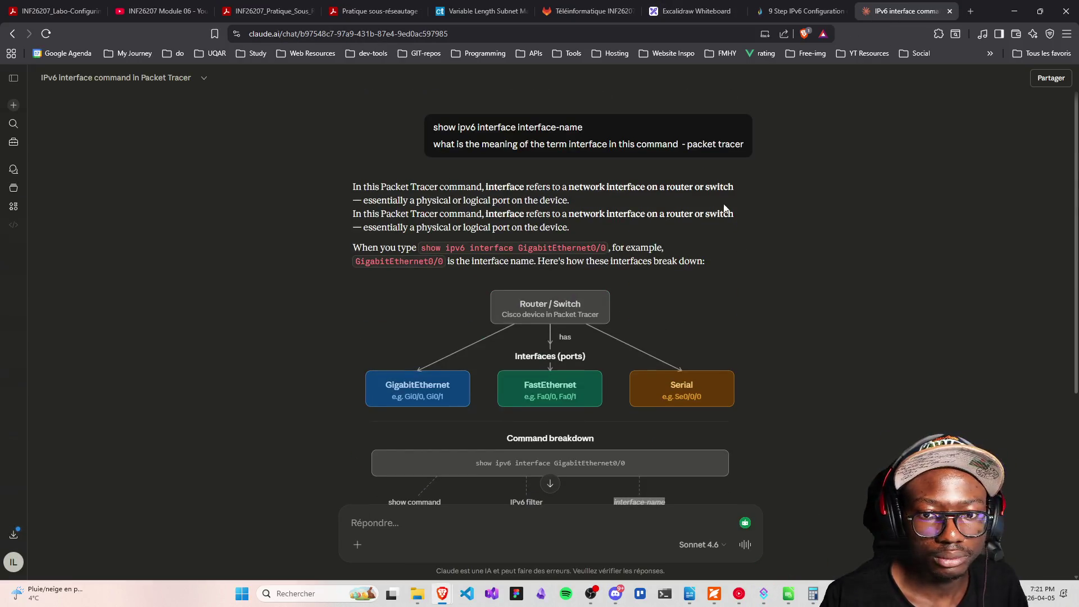
pyautogui.click(738, 284)
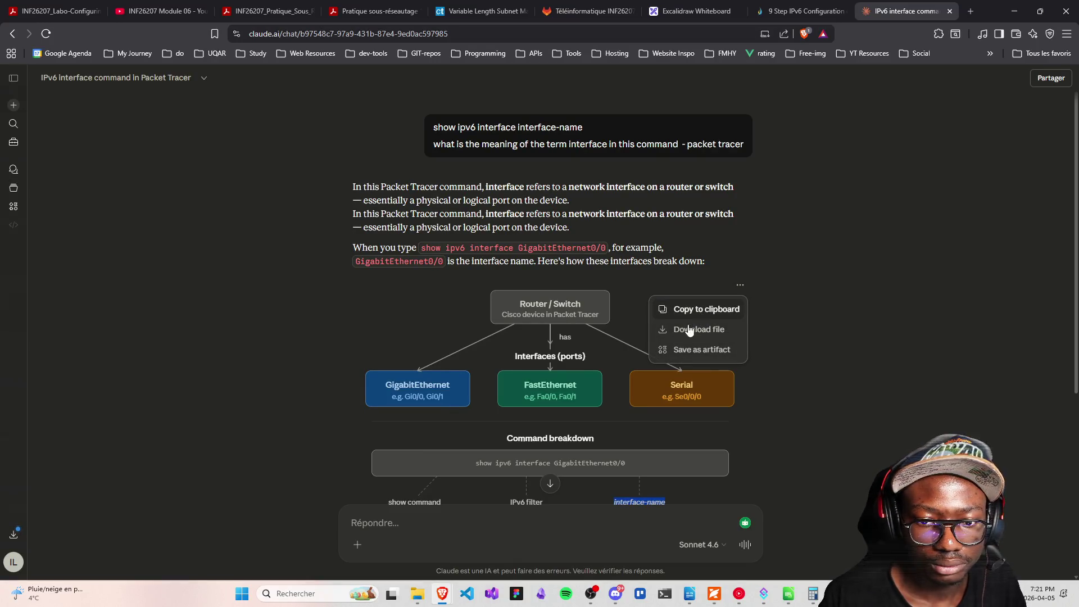
pyautogui.click(689, 309)
pyautogui.click(740, 285)
pyautogui.click(697, 315)
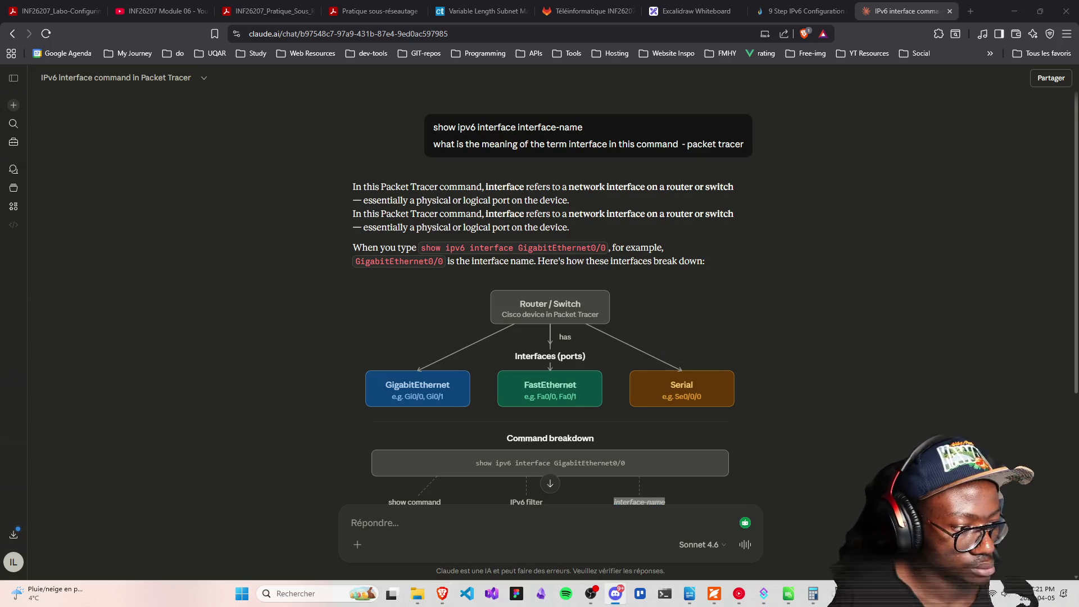
# Select the interface-name placeholder explanation, then go to the INF26207 Module 06 video
pyautogui.scroll(-5, 773, 333)
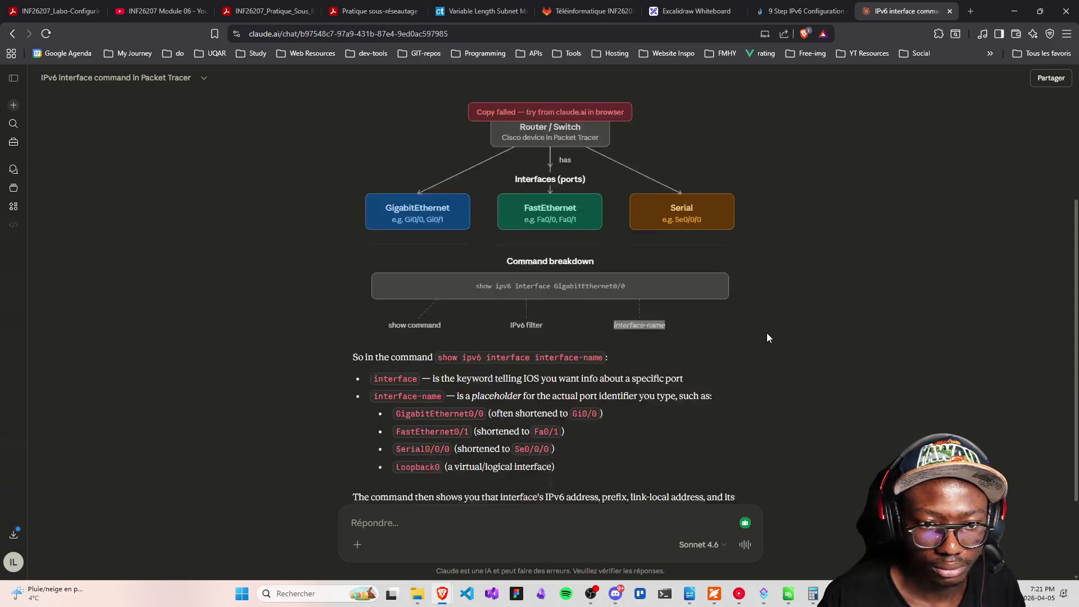
pyautogui.moveTo(346, 250)
pyautogui.mouseDown()
pyautogui.moveTo(610, 260)
pyautogui.moveTo(602, 379)
pyautogui.mouseUp()
pyautogui.hotkey('alt', 'Tab')
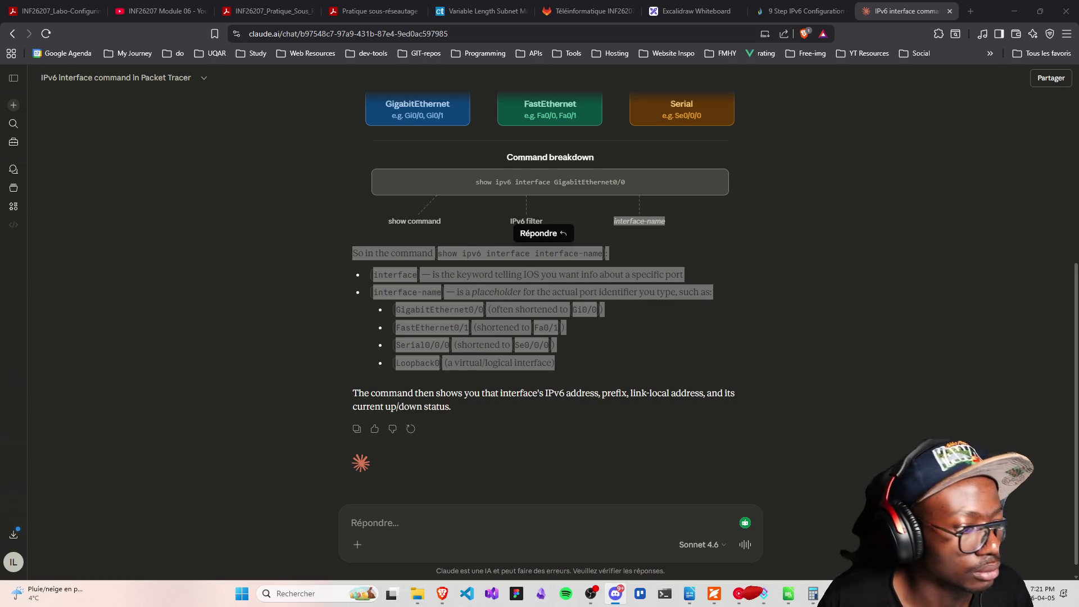
pyautogui.click(267, 157)
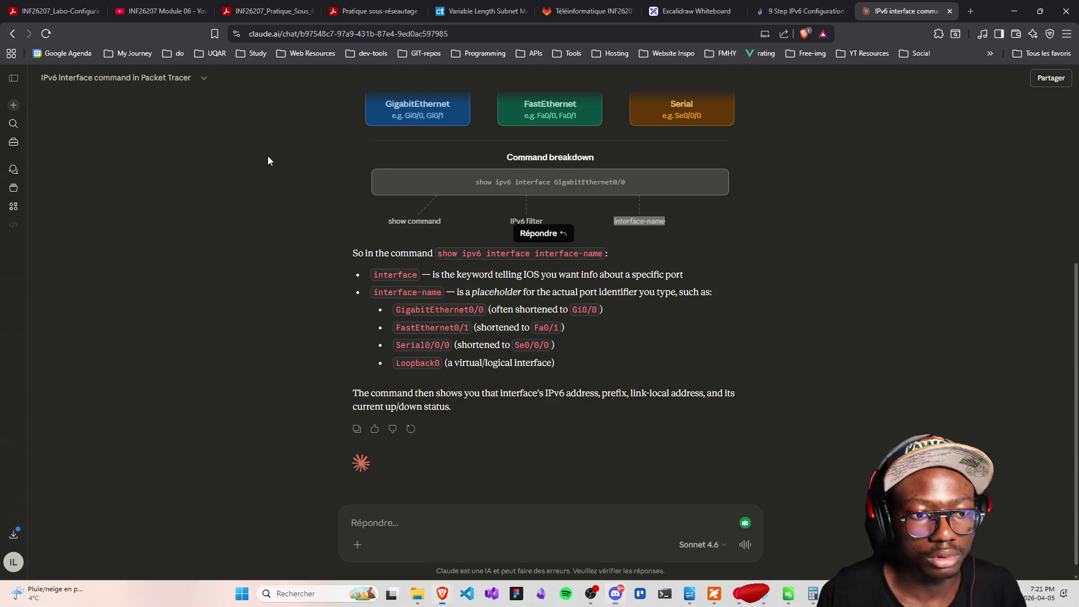
pyautogui.scroll(5, 429, 205)
pyautogui.click(126, 7)
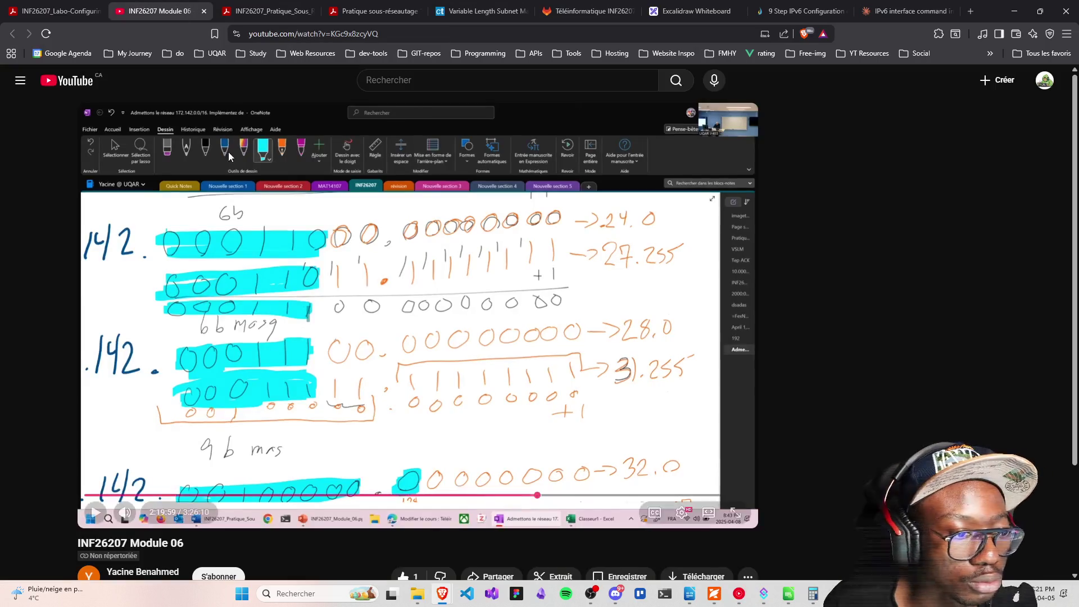
# Show the INF26207 dual-stack IPv4/IPv6 lab PDF, then make OBS's Start-stream scene active
pyautogui.click(277, 6)
pyautogui.click(57, 10)
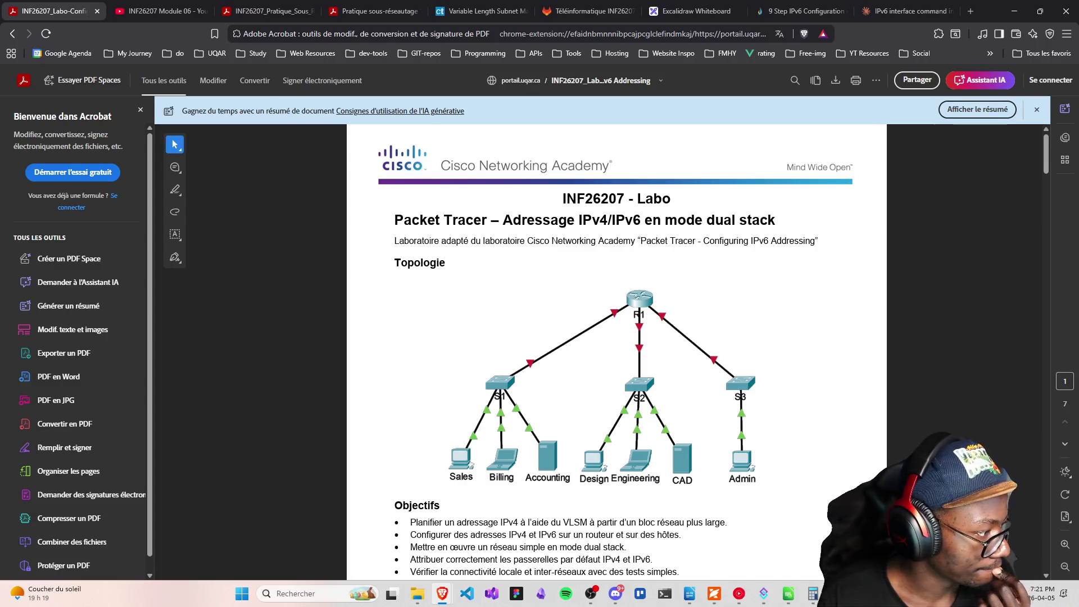
pyautogui.hotkey('alt', 'Tab')
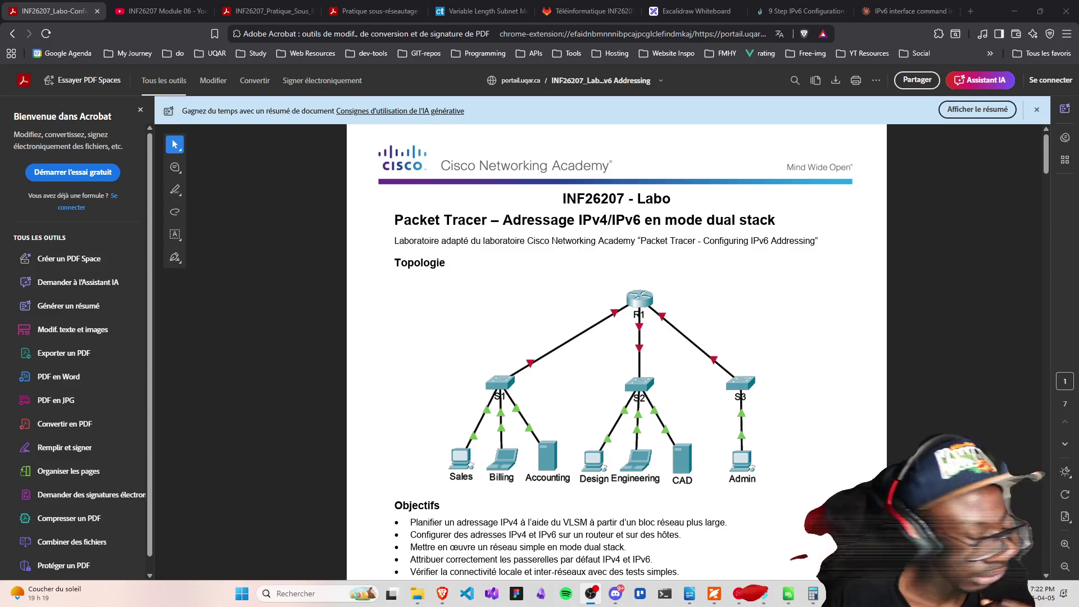
pyautogui.hotkey('alt', 'Tab')
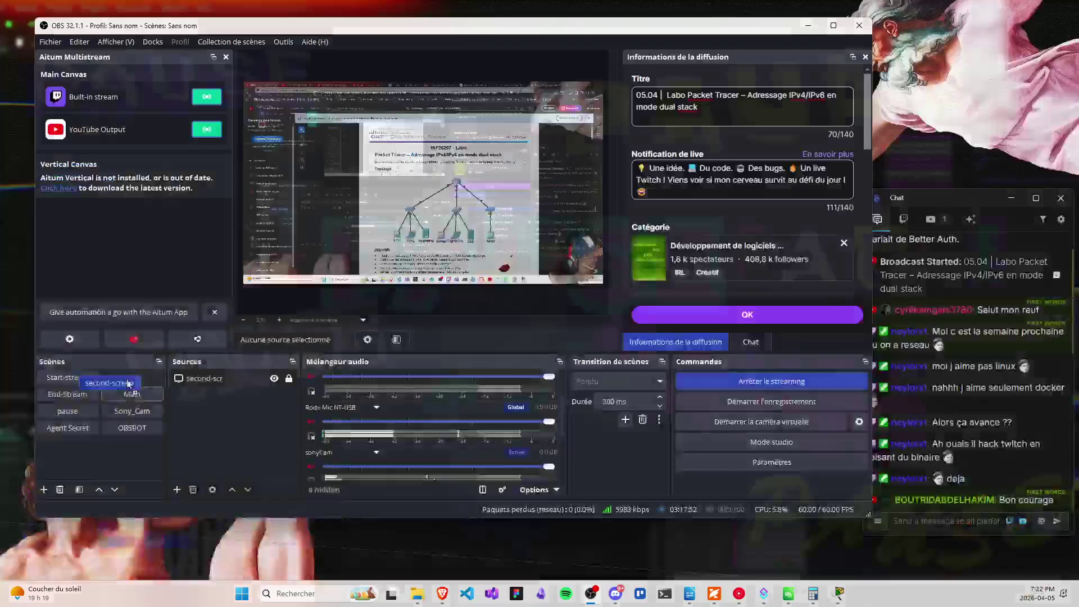
pyautogui.click(79, 385)
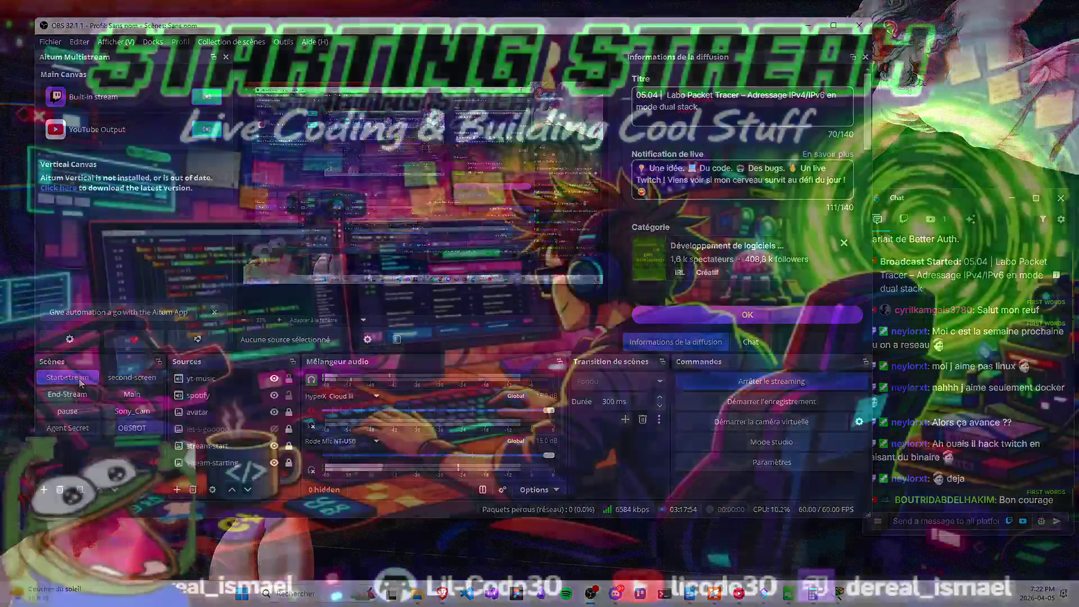